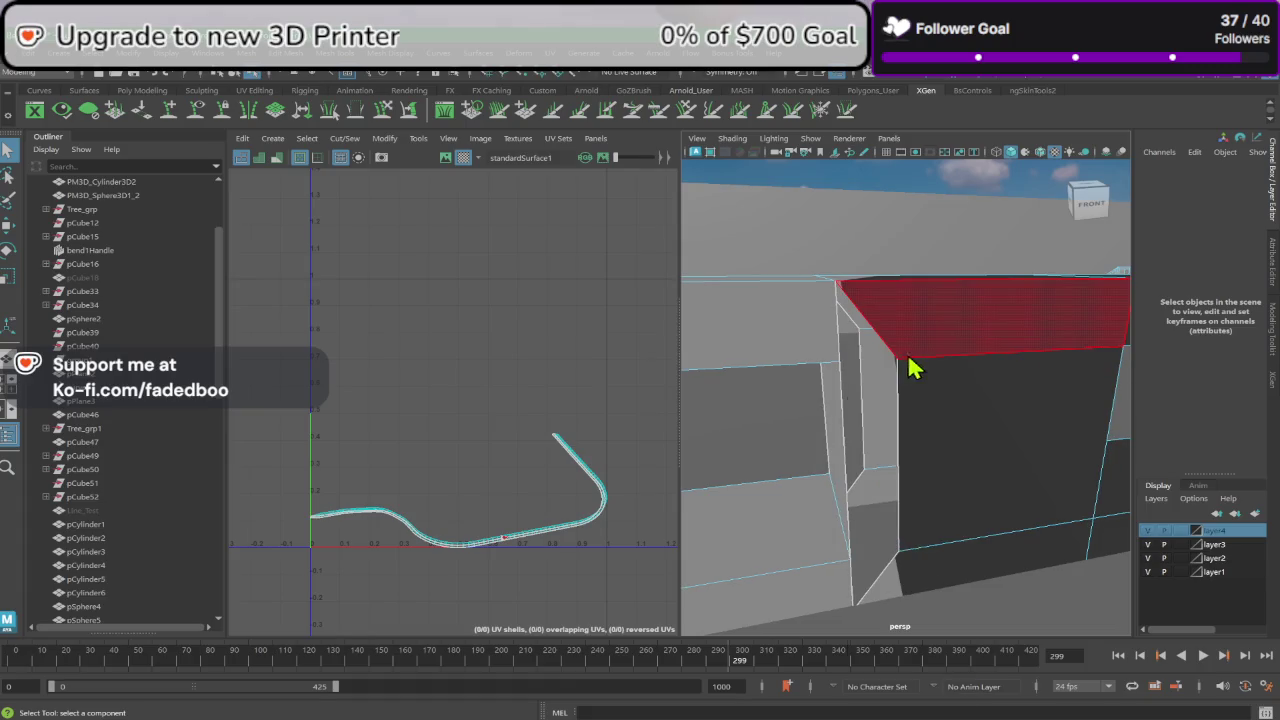
# Step: Slide the barrier's inner vertices left along X to close the gap
pyautogui.moveTo(910, 360); pyautogui.dragTo(857, 357, button='right')
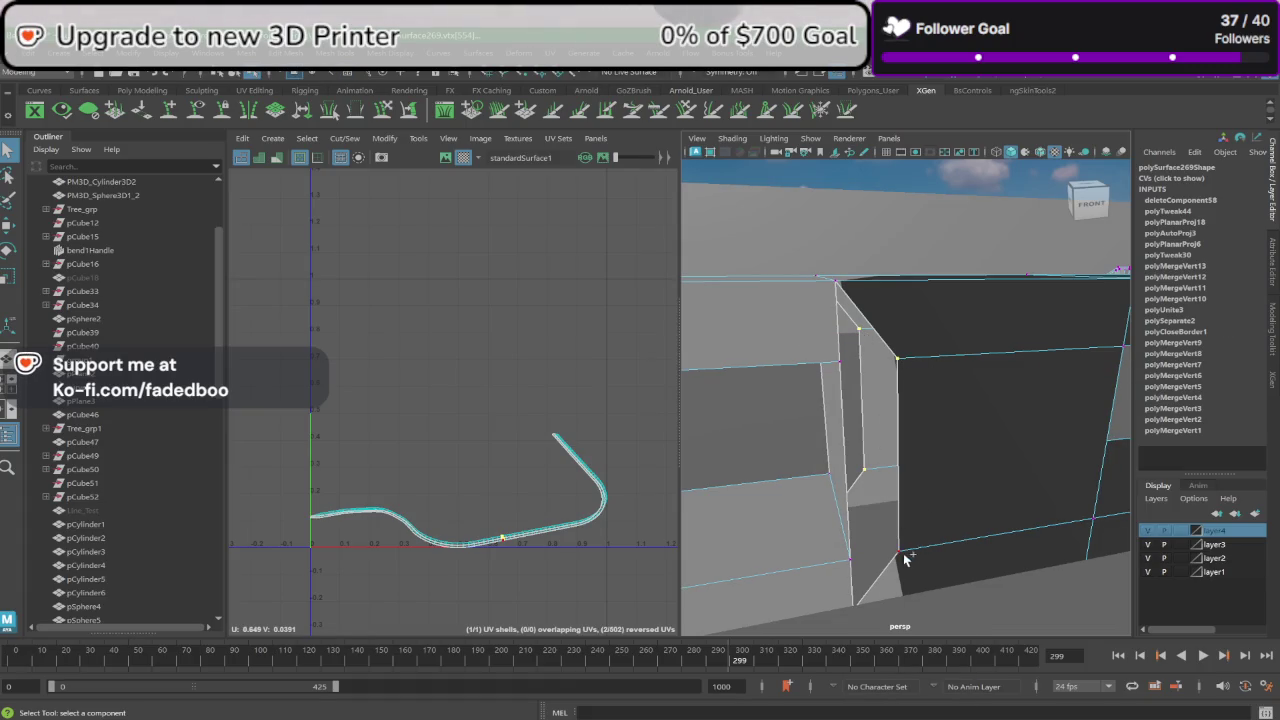
pyautogui.press('w')
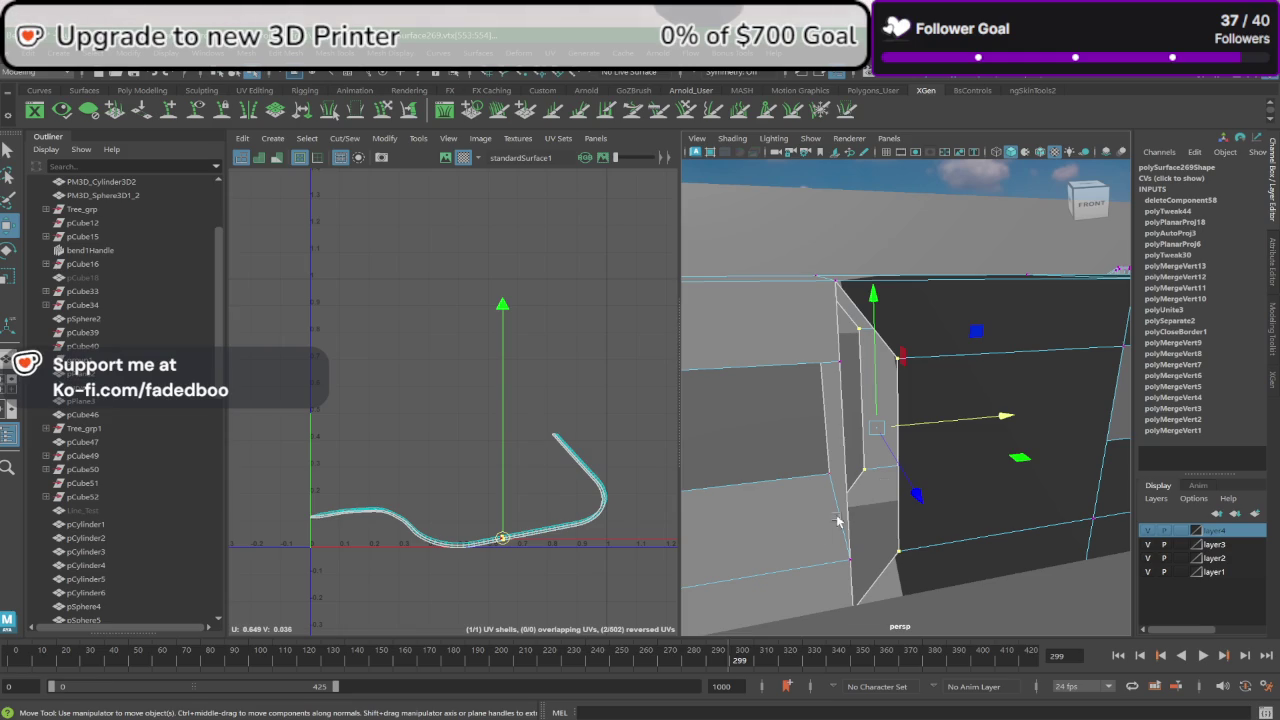
pyautogui.moveTo(1003, 417); pyautogui.dragTo(968, 421)
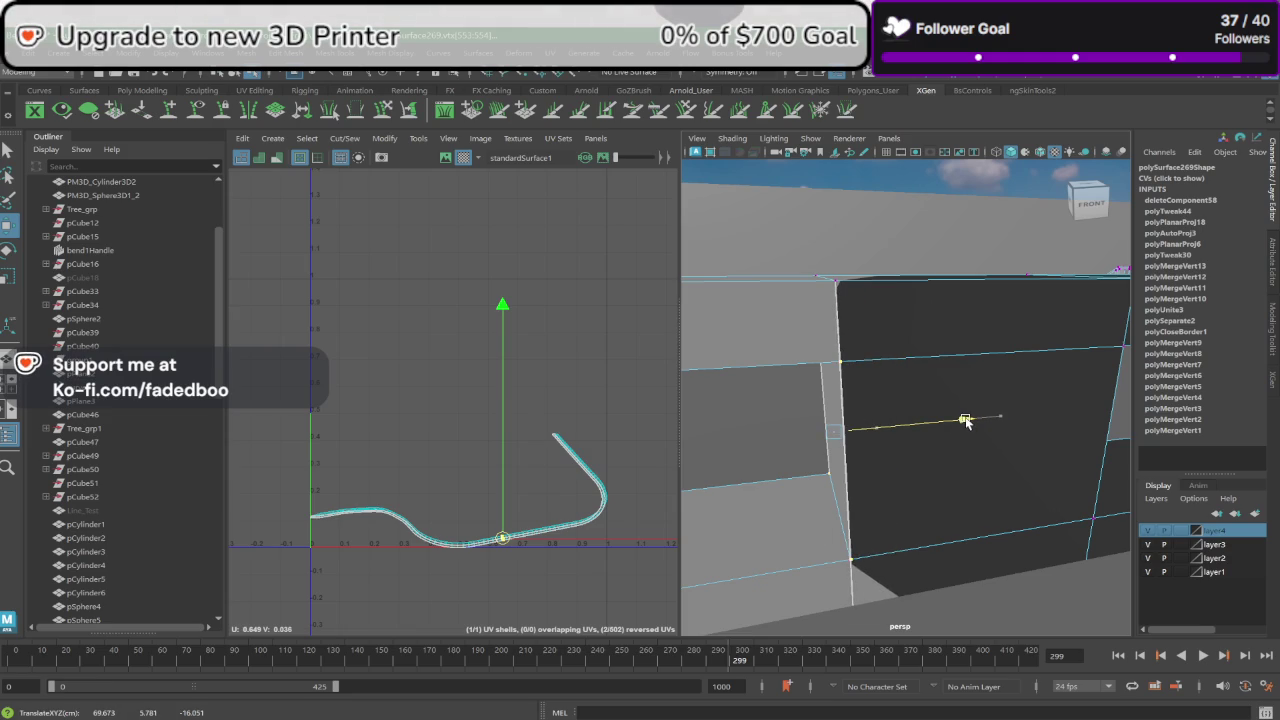
# Step: Try merging a back-side vertex, undo the merge, and select another corner vertex
pyautogui.keyDown('alt'); pyautogui.moveTo(755, 323); pyautogui.dragTo(1060, 298); pyautogui.keyUp('alt')
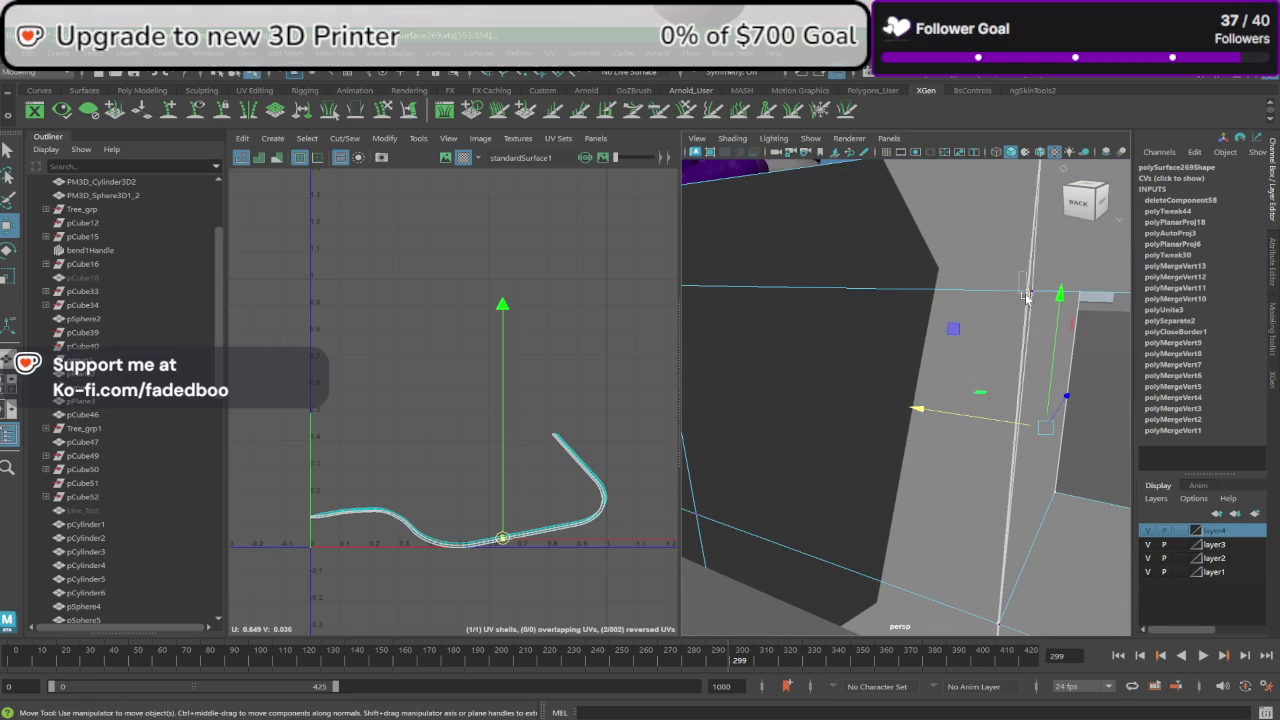
pyautogui.click(1030, 291)
pyautogui.click(290, 55)
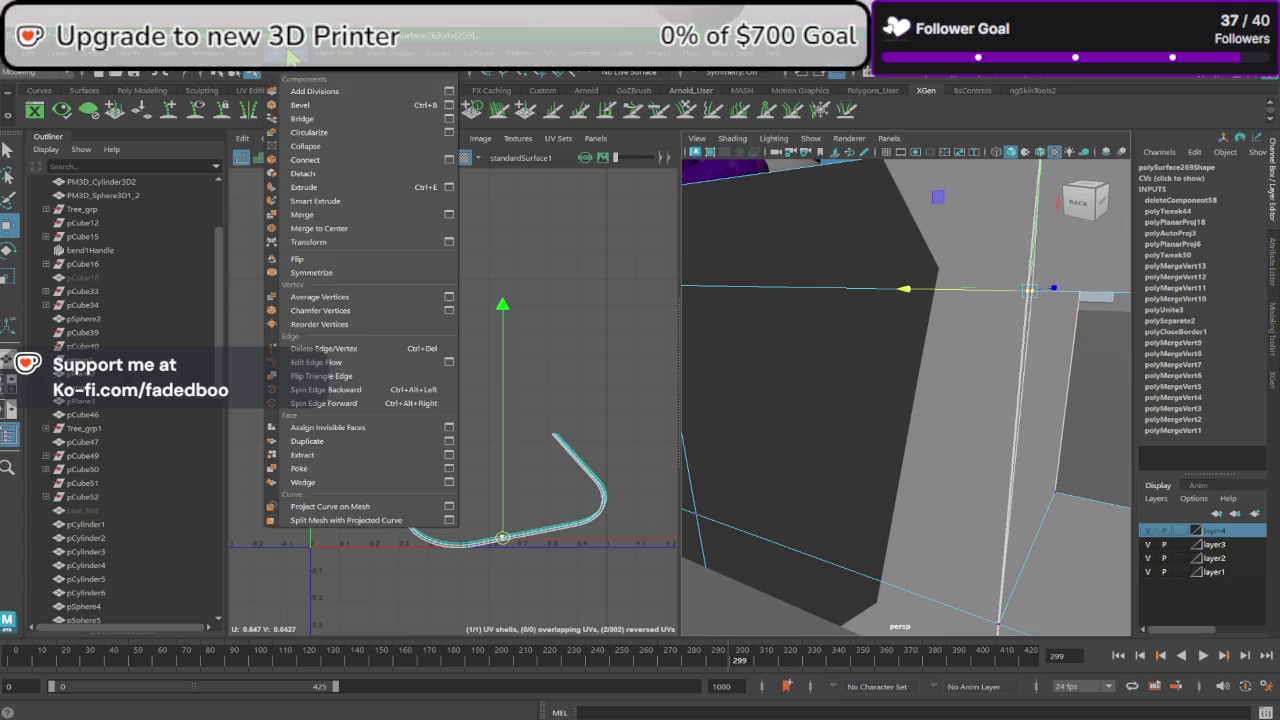
pyautogui.click(310, 214)
pyautogui.hotkey('ctrl', 'z')
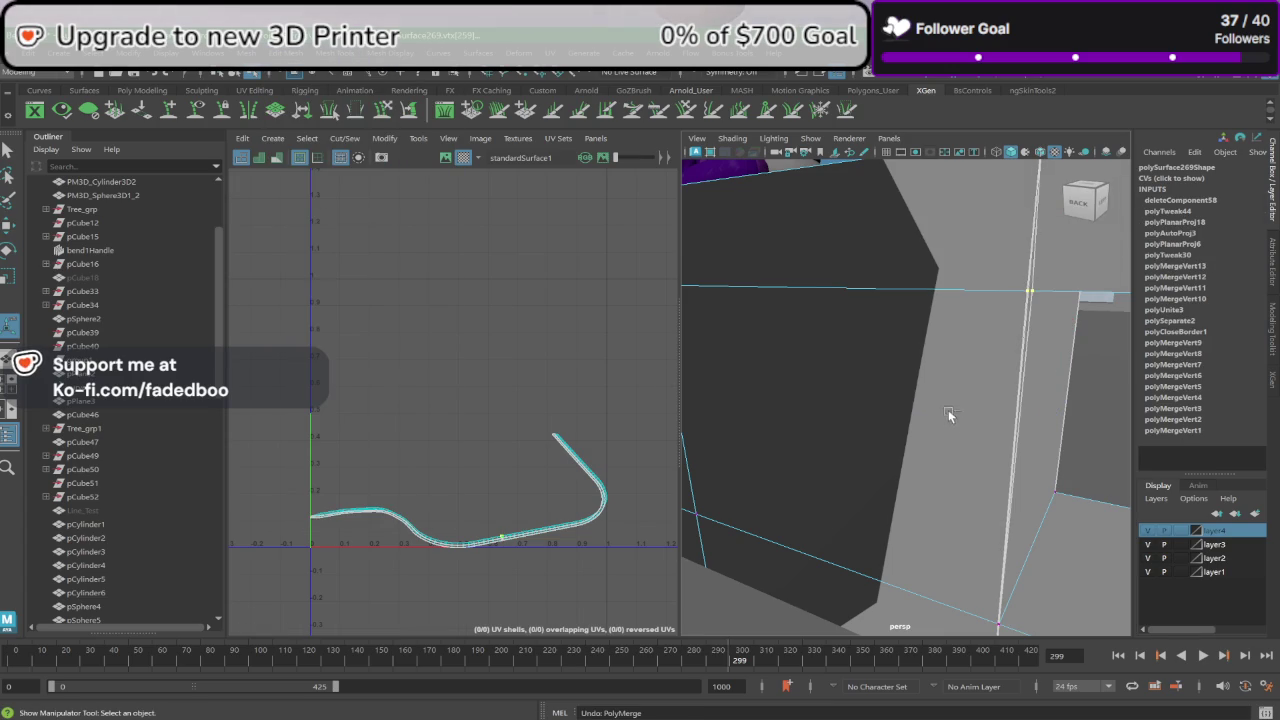
pyautogui.click(1022, 291)
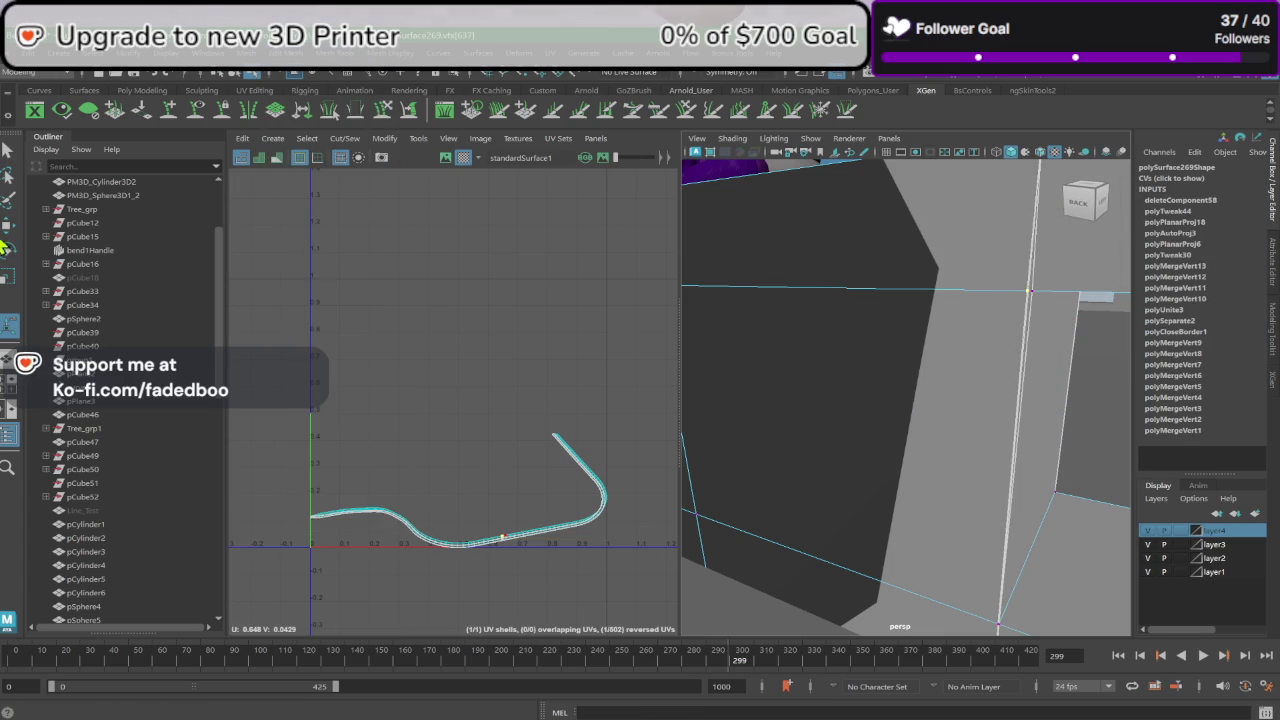
# Step: Delete the extra face on the barrier wall, leaving an opening
pyautogui.keyDown('alt'); pyautogui.moveTo(1063, 349); pyautogui.dragTo(1052, 358); pyautogui.keyUp('alt')
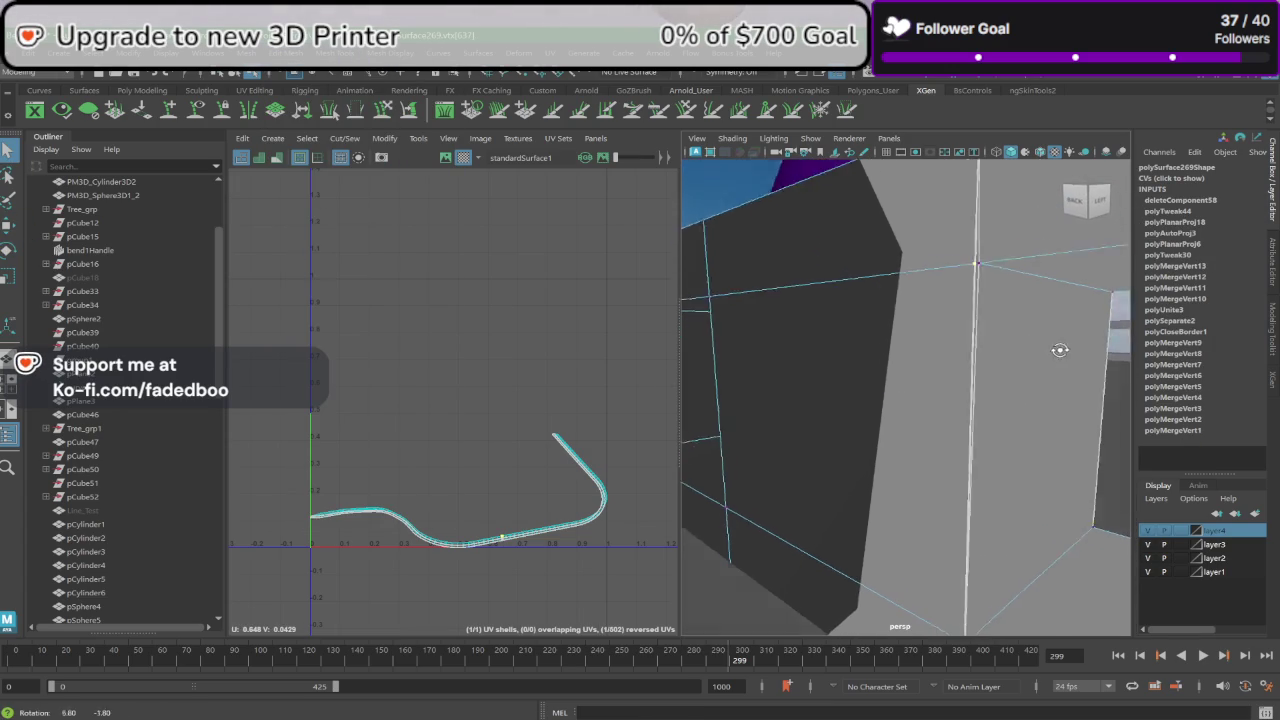
pyautogui.moveTo(1052, 358); pyautogui.dragTo(1042, 376, button='right')
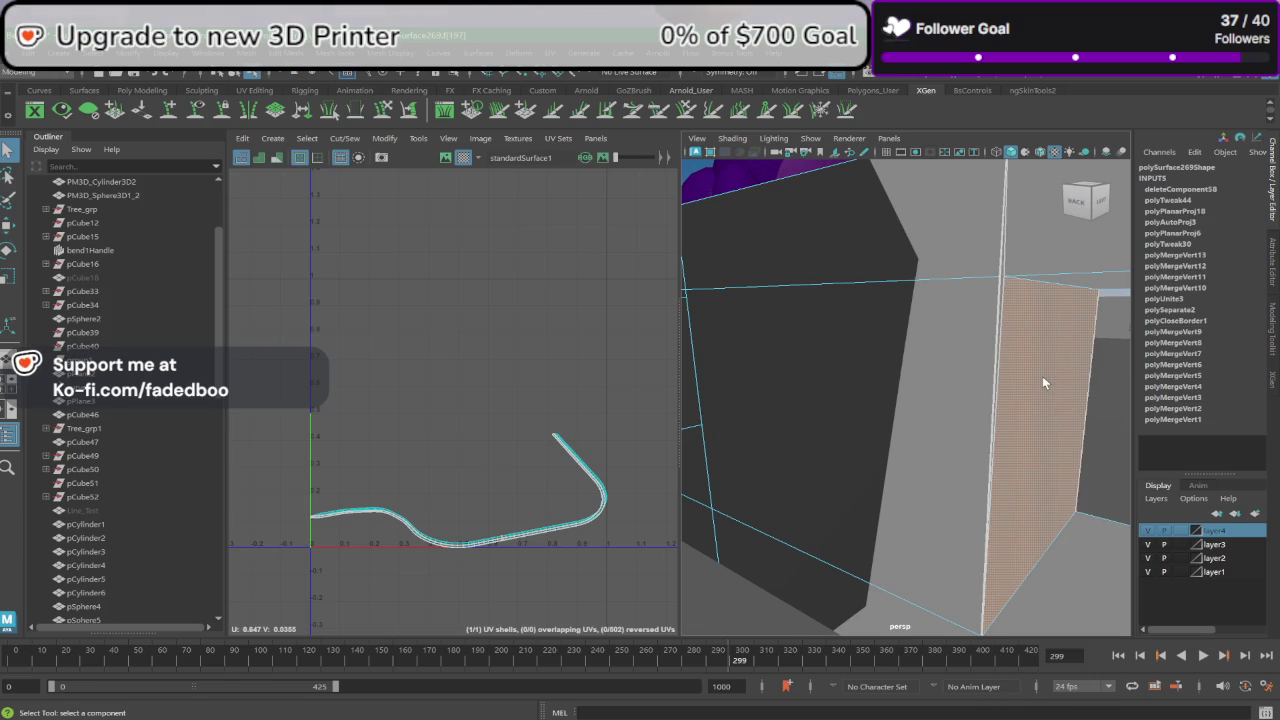
pyautogui.keyDown('ctrl'); pyautogui.click(1042, 376); pyautogui.keyUp('ctrl')
pyautogui.keyDown('alt'); pyautogui.moveTo(1042, 376); pyautogui.dragTo(1030, 372); pyautogui.keyUp('alt')
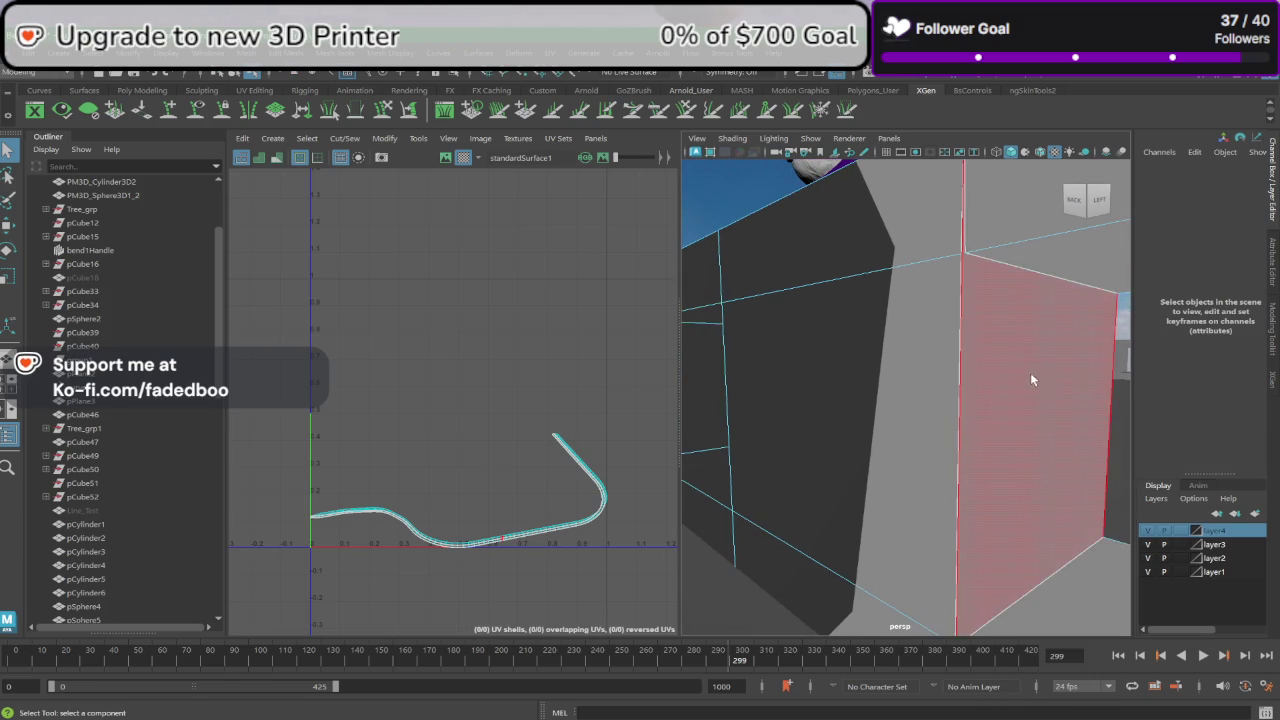
pyautogui.click(1035, 382)
pyautogui.press('Delete')
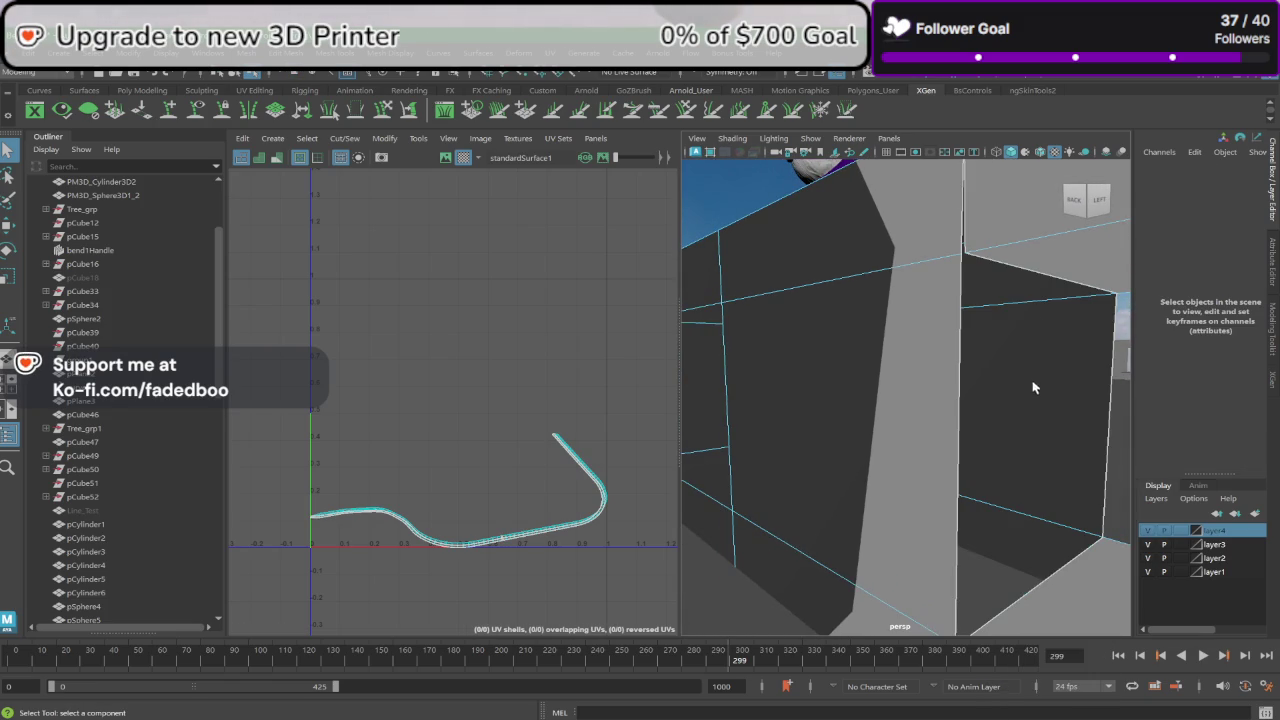
pyautogui.moveTo(1035, 381)
pyautogui.keyDown('alt'); pyautogui.mouseDown()
pyautogui.moveTo(931, 314)
pyautogui.moveTo(971, 366)
pyautogui.moveTo(1026, 394)
pyautogui.moveTo(1049, 320)
pyautogui.moveTo(1198, 397)
pyautogui.moveTo(1024, 393)
pyautogui.mouseUp(); pyautogui.keyUp('alt')
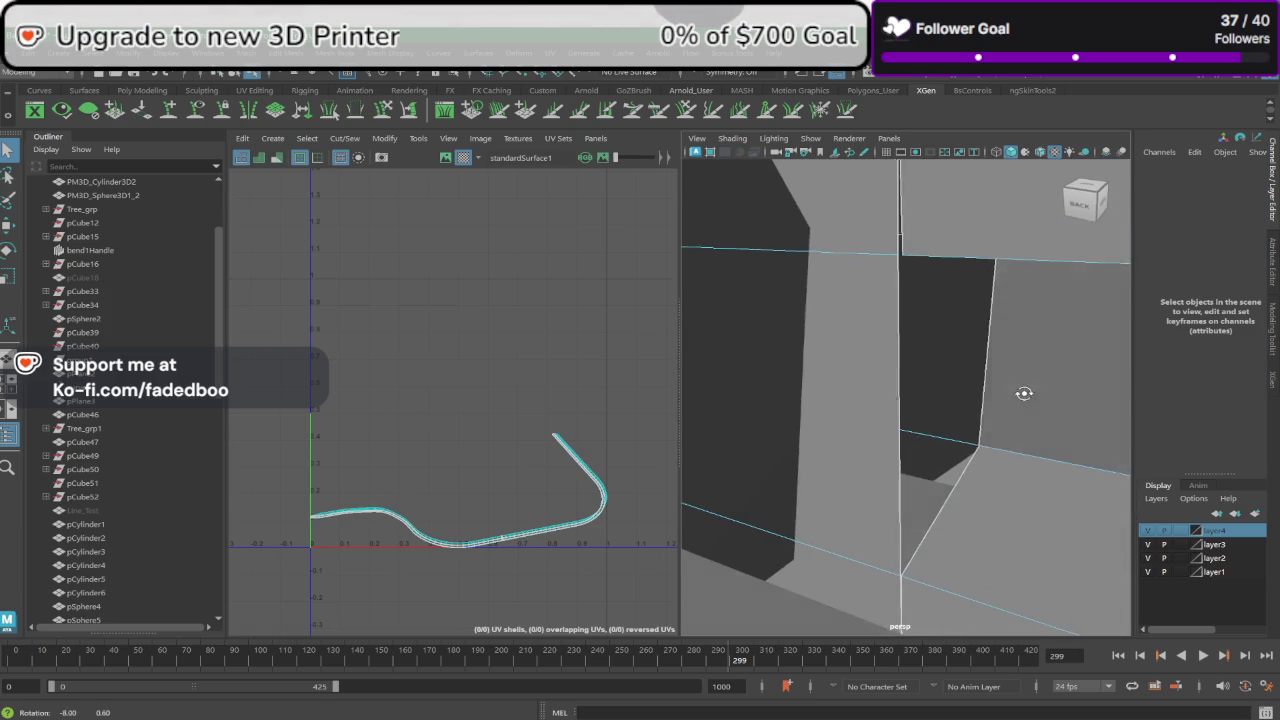
# Step: Merge the top and lower corner vertices with Edit Mesh > Merge, repeating with G
pyautogui.moveTo(855, 234); pyautogui.dragTo(857, 180, button='right')
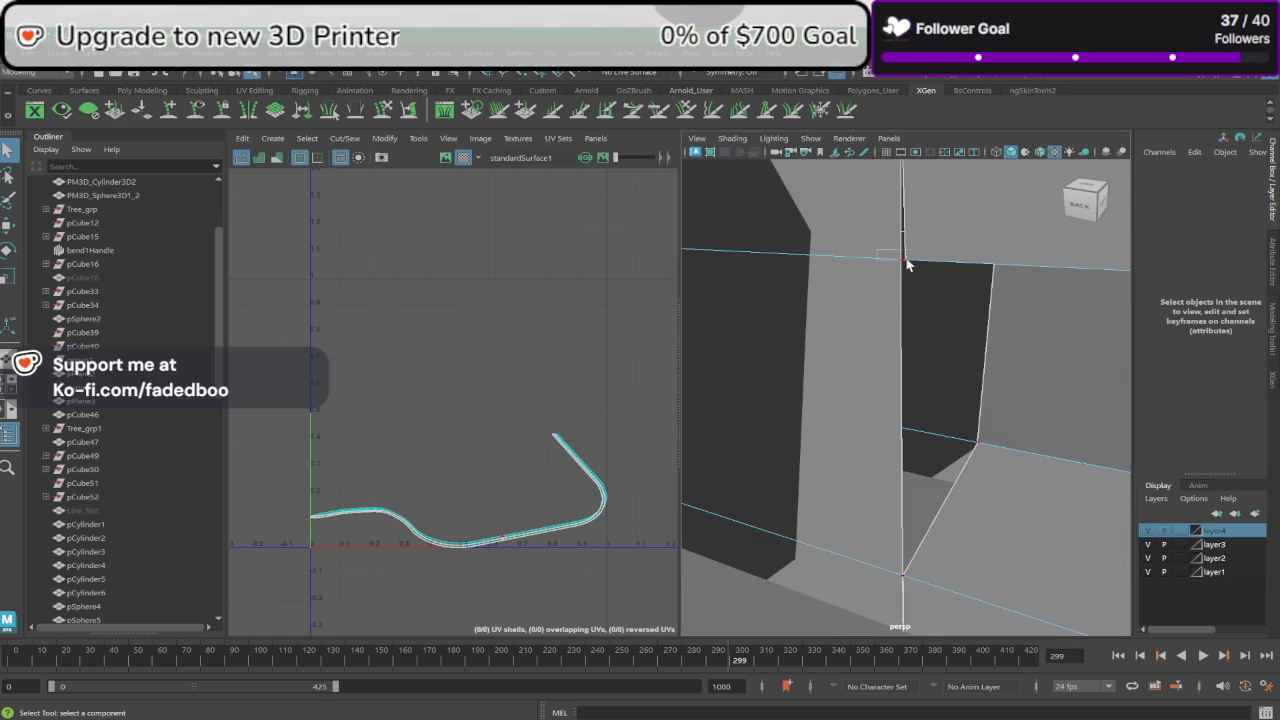
pyautogui.click(906, 262)
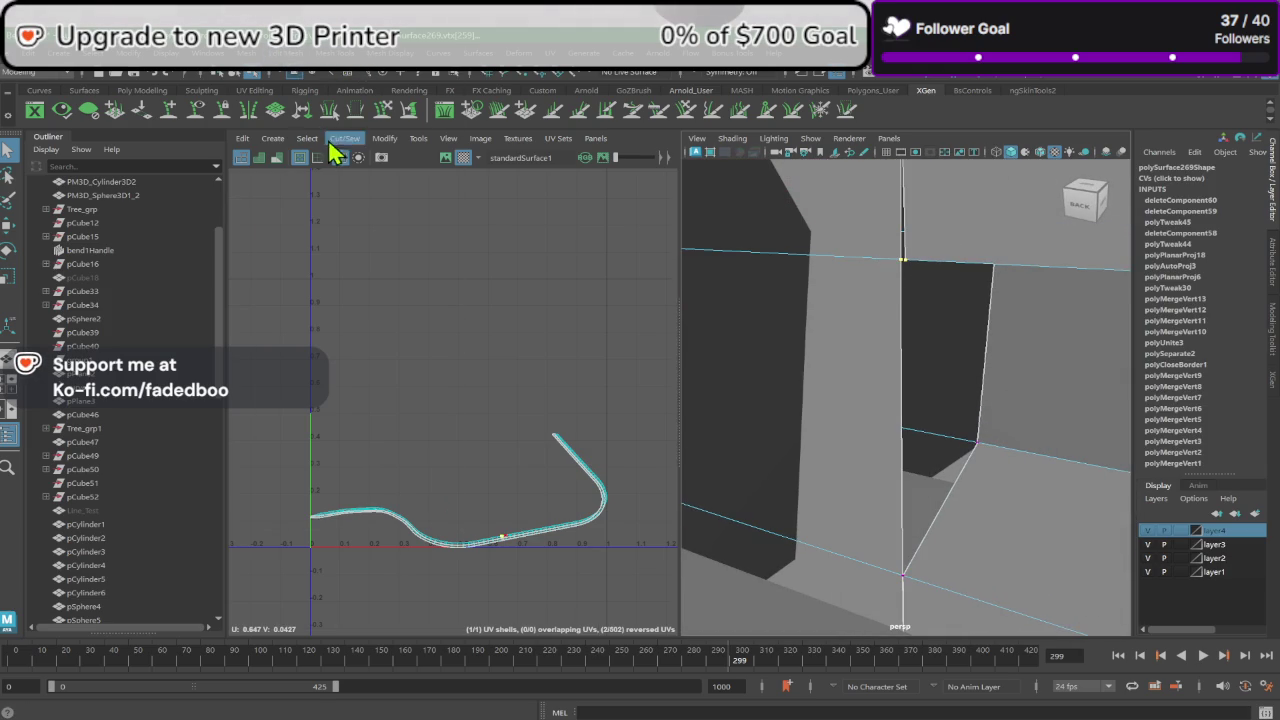
pyautogui.click(285, 74)
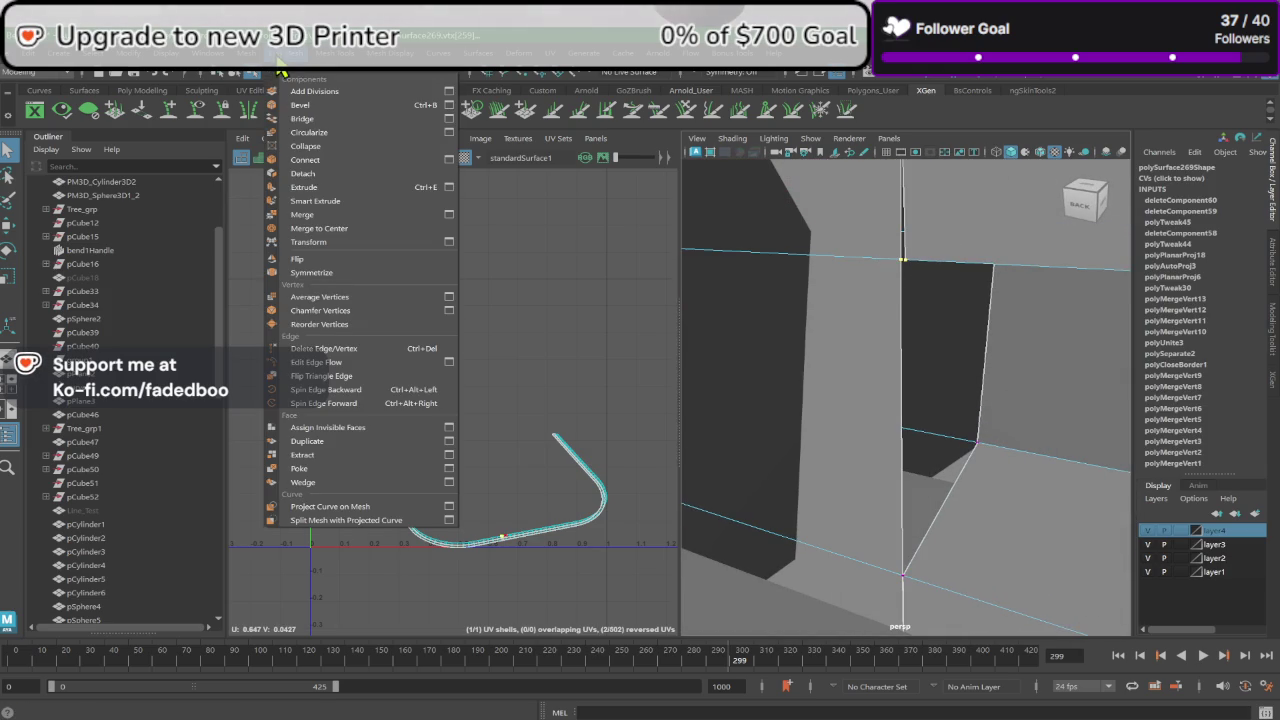
pyautogui.click(324, 220)
pyautogui.keyDown('alt'); pyautogui.moveTo(862, 538); pyautogui.dragTo(868, 494); pyautogui.keyUp('alt')
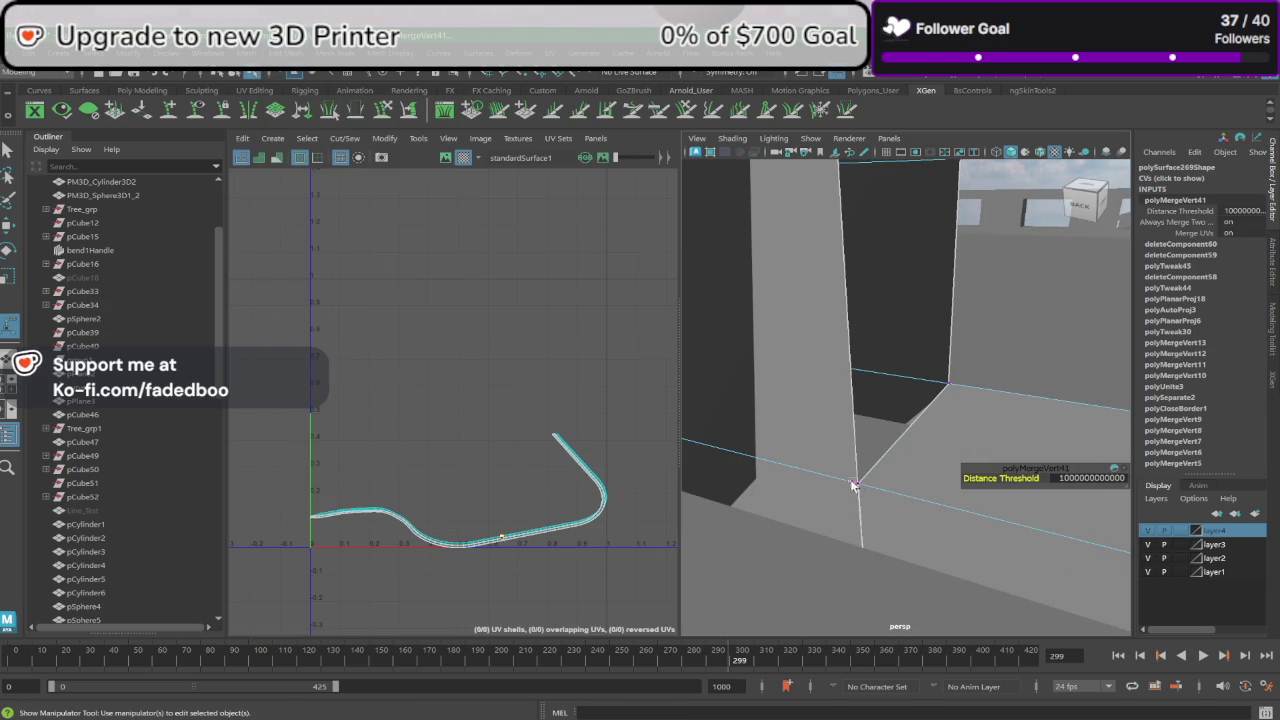
pyautogui.press('g')
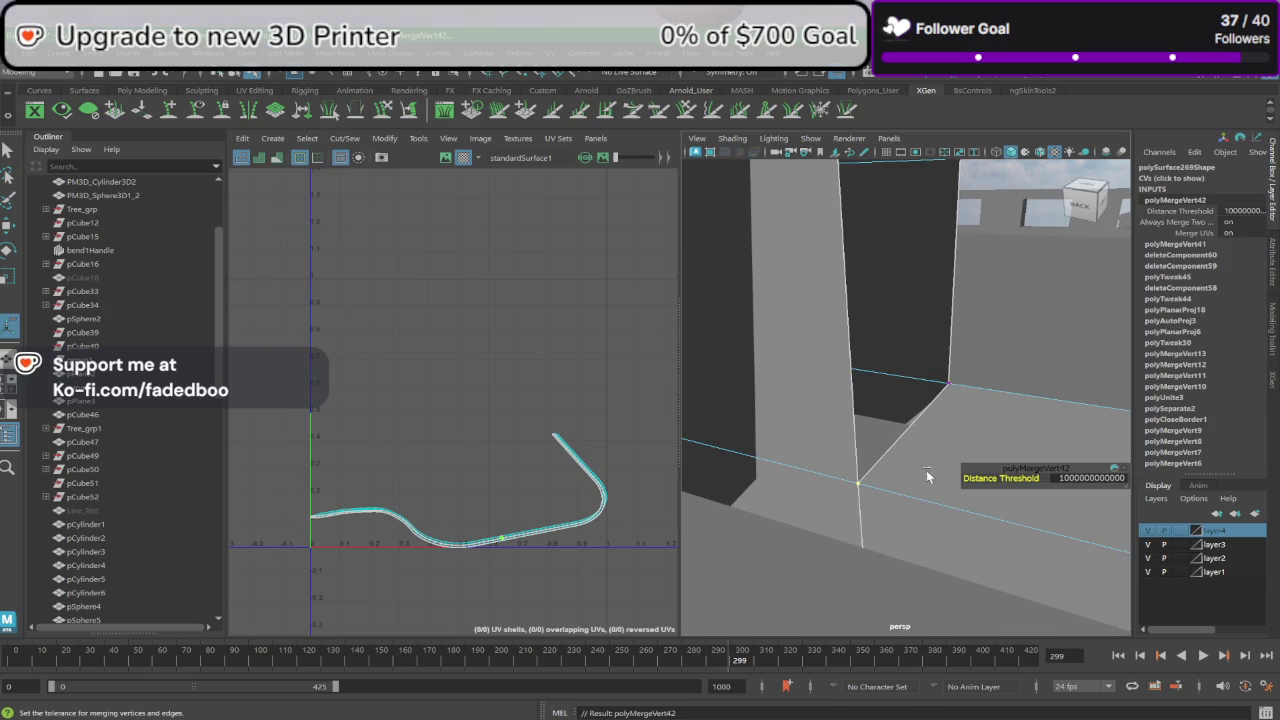
# Step: Weld the wall-front corner vertices, then return to Object Mode and zoom out
pyautogui.moveTo(968, 392)
pyautogui.keyDown('alt'); pyautogui.mouseDown()
pyautogui.moveTo(803, 374)
pyautogui.moveTo(826, 422)
pyautogui.mouseUp(); pyautogui.keyUp('alt')
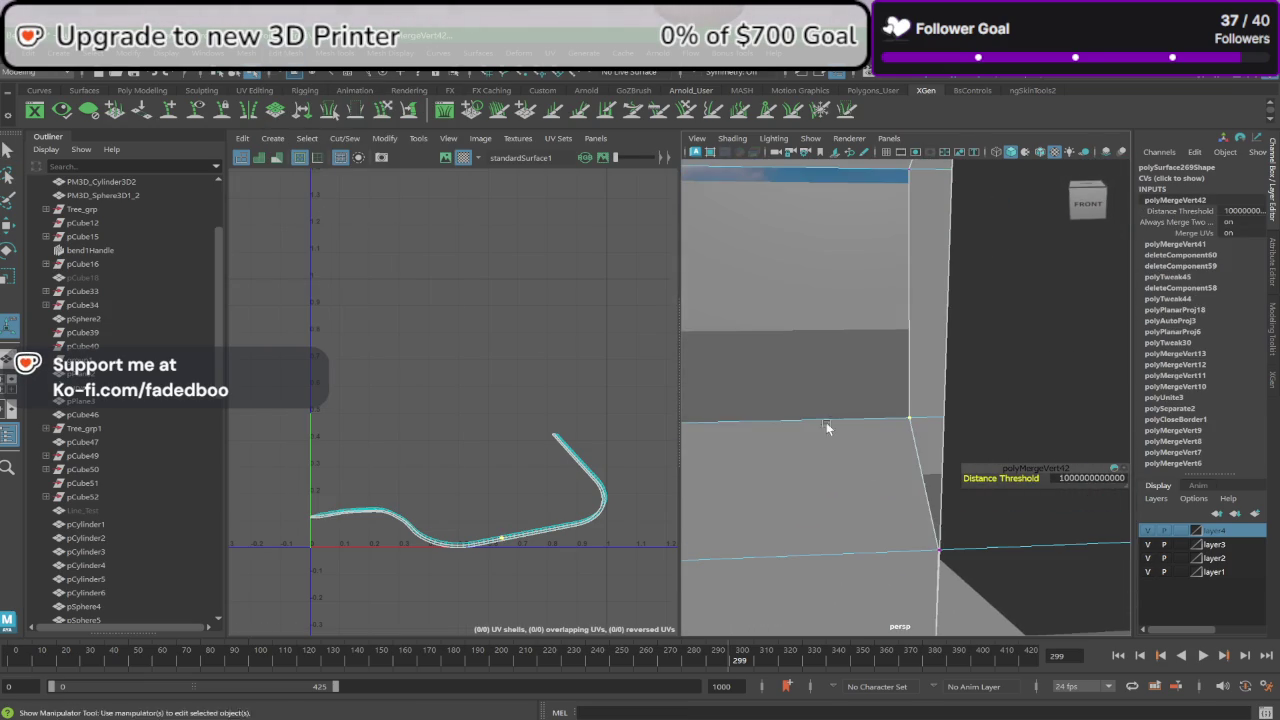
pyautogui.moveTo(950, 568); pyautogui.dragTo(946, 562)
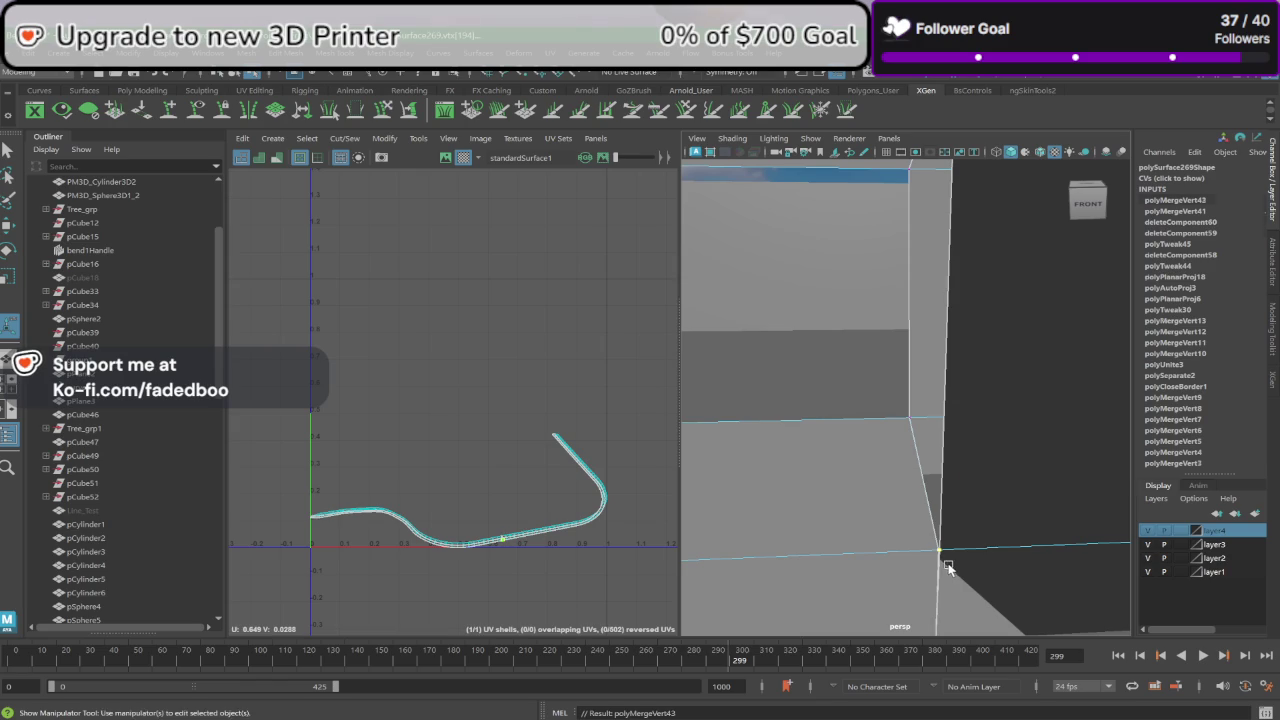
pyautogui.press('g')
pyautogui.press('f')
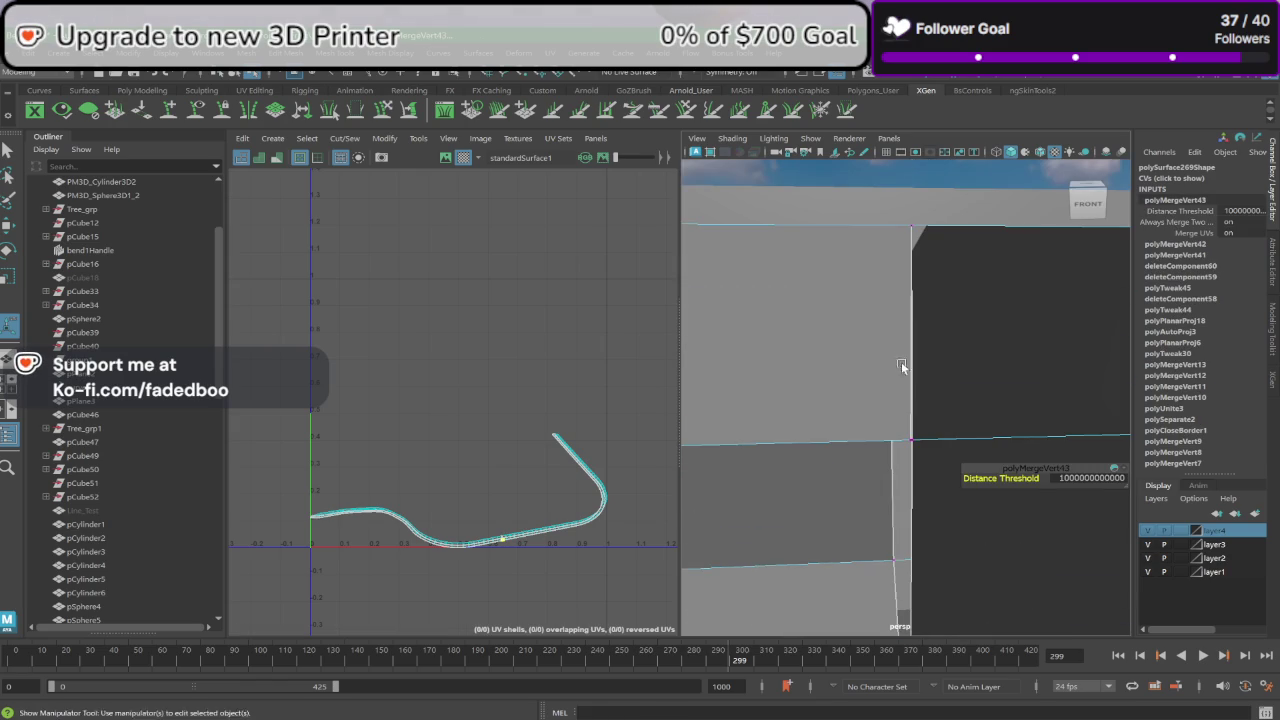
pyautogui.moveTo(900, 427); pyautogui.dragTo(915, 450)
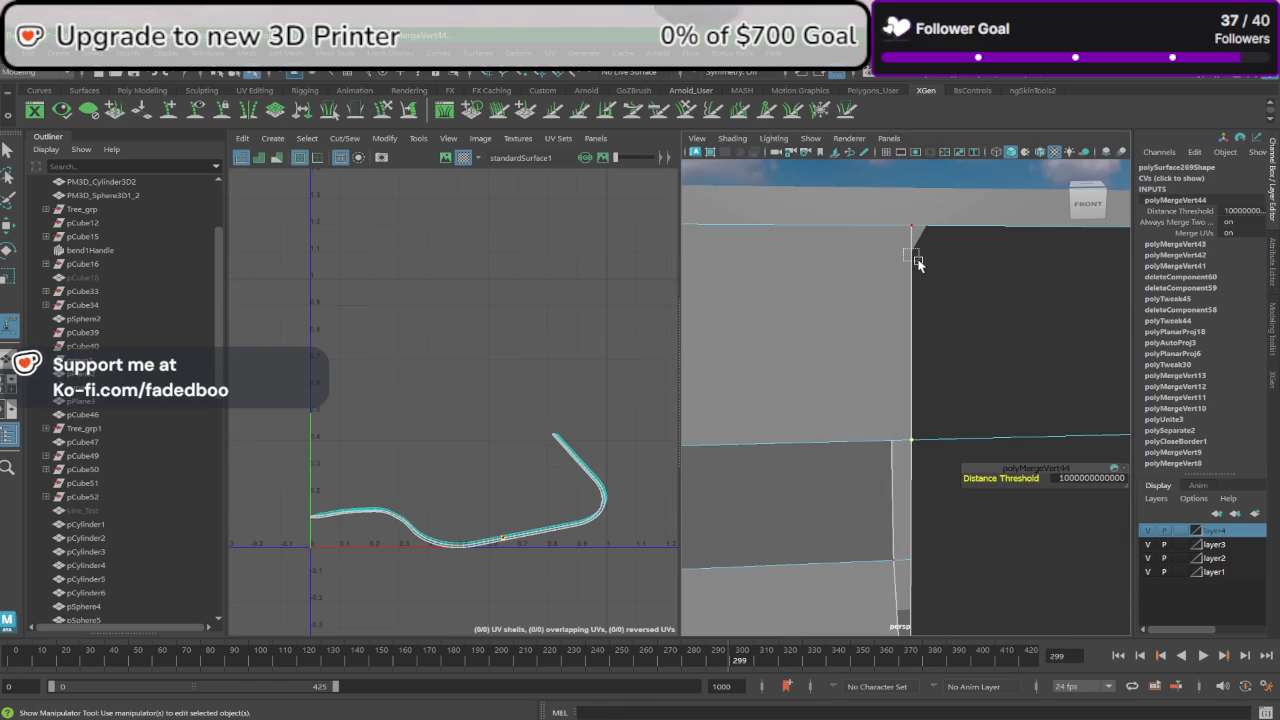
pyautogui.moveTo(918, 263); pyautogui.dragTo(966, 334)
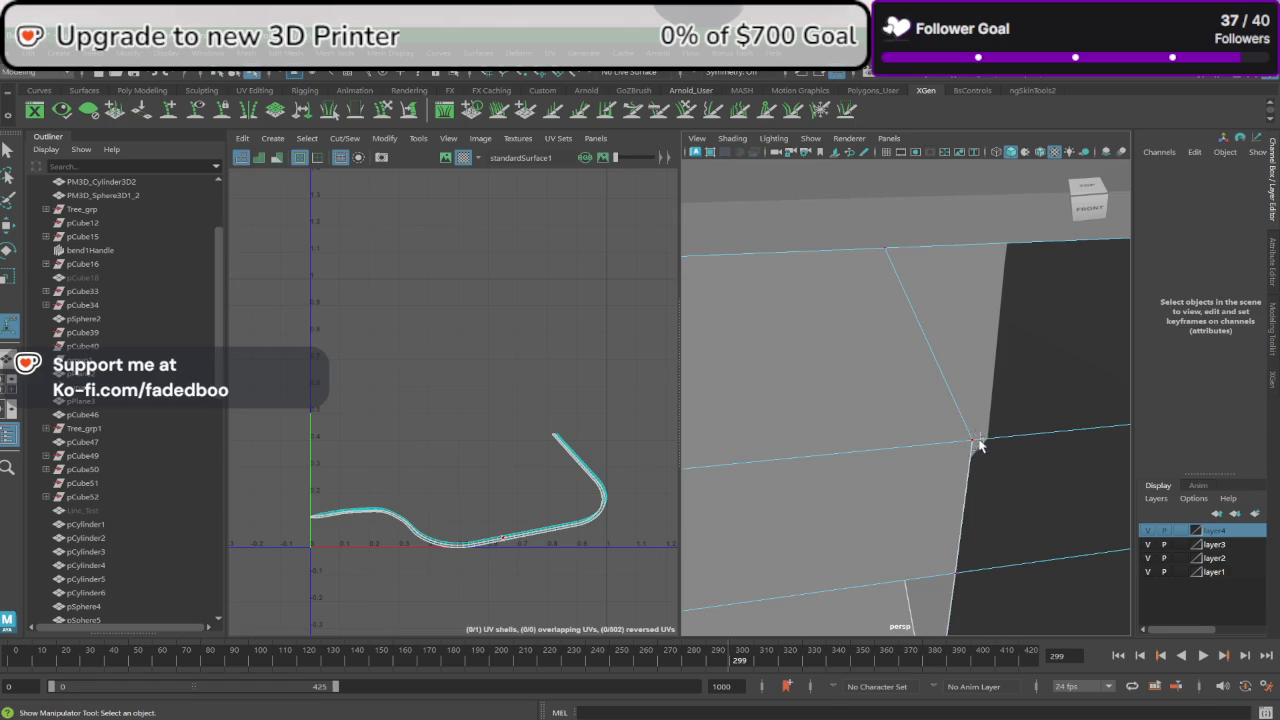
pyautogui.click(979, 445)
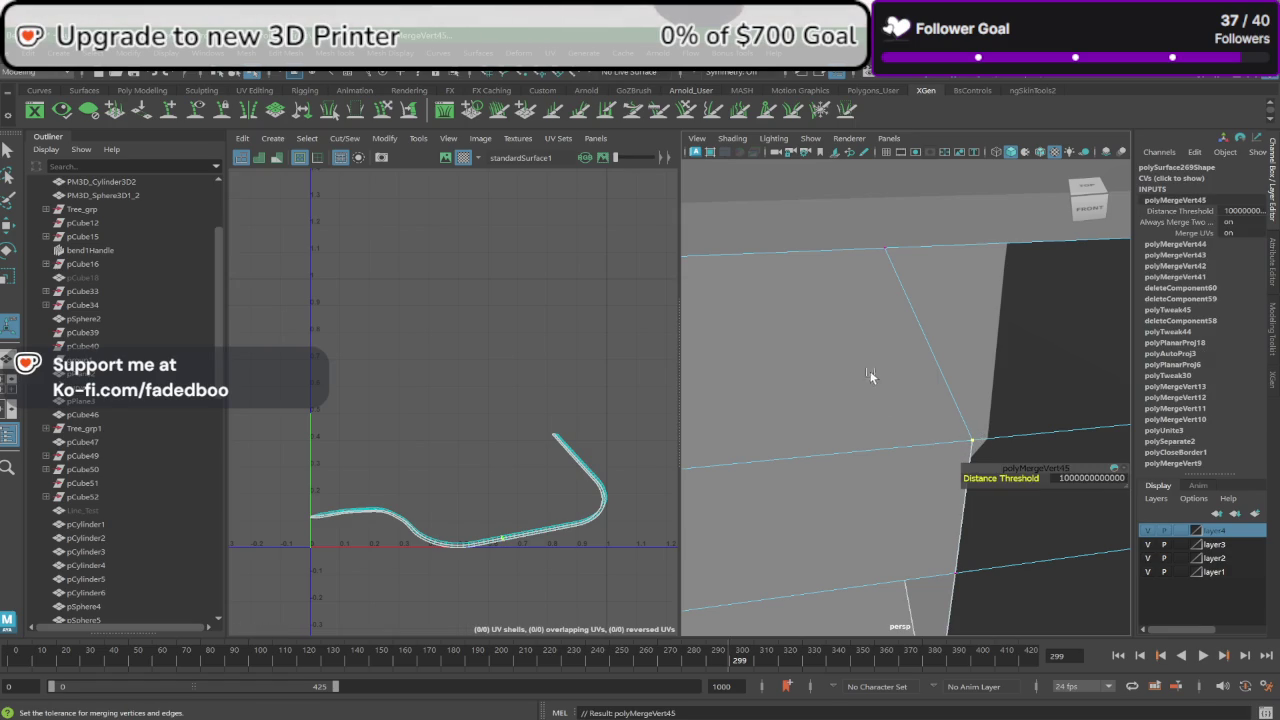
pyautogui.moveTo(870, 355); pyautogui.dragTo(928, 325, button='right')
pyautogui.scroll(-5, 905, 330)
# Step: Apply a planar UV projection (polyPlanarProj19) to the barrier mesh
pyautogui.scroll(-3, 905, 330)
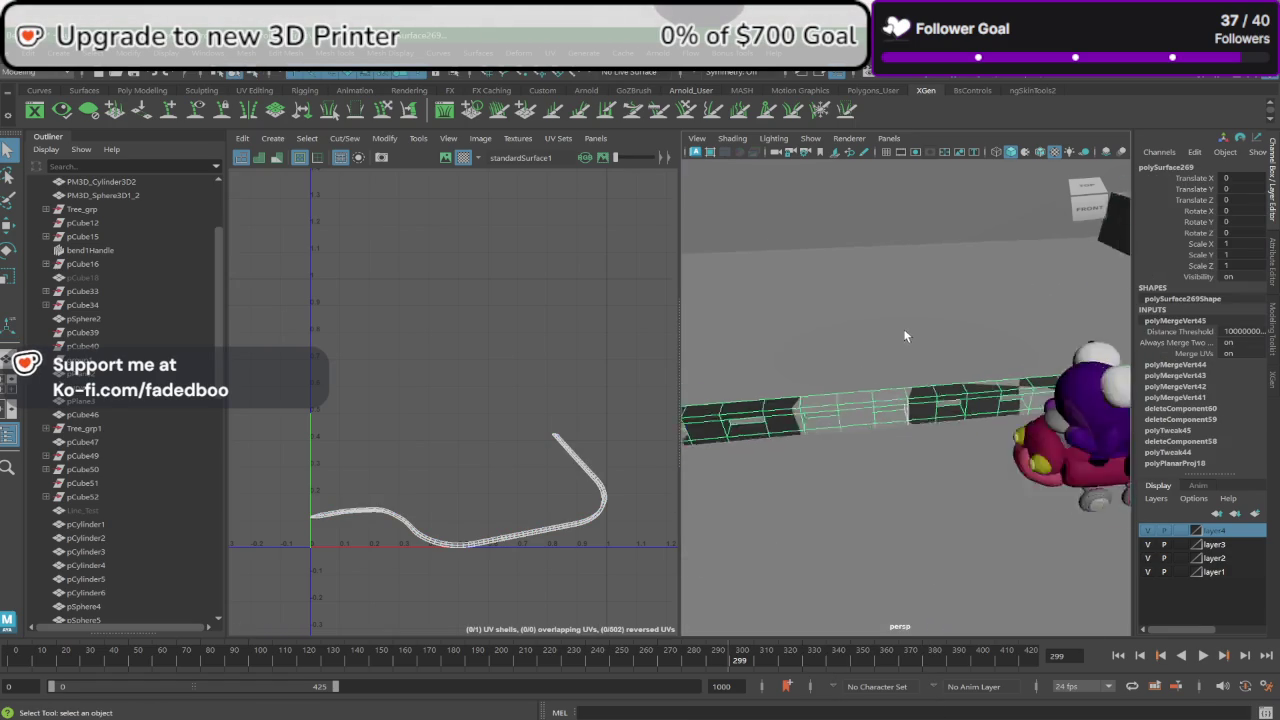
pyautogui.scroll(-5, 903, 335)
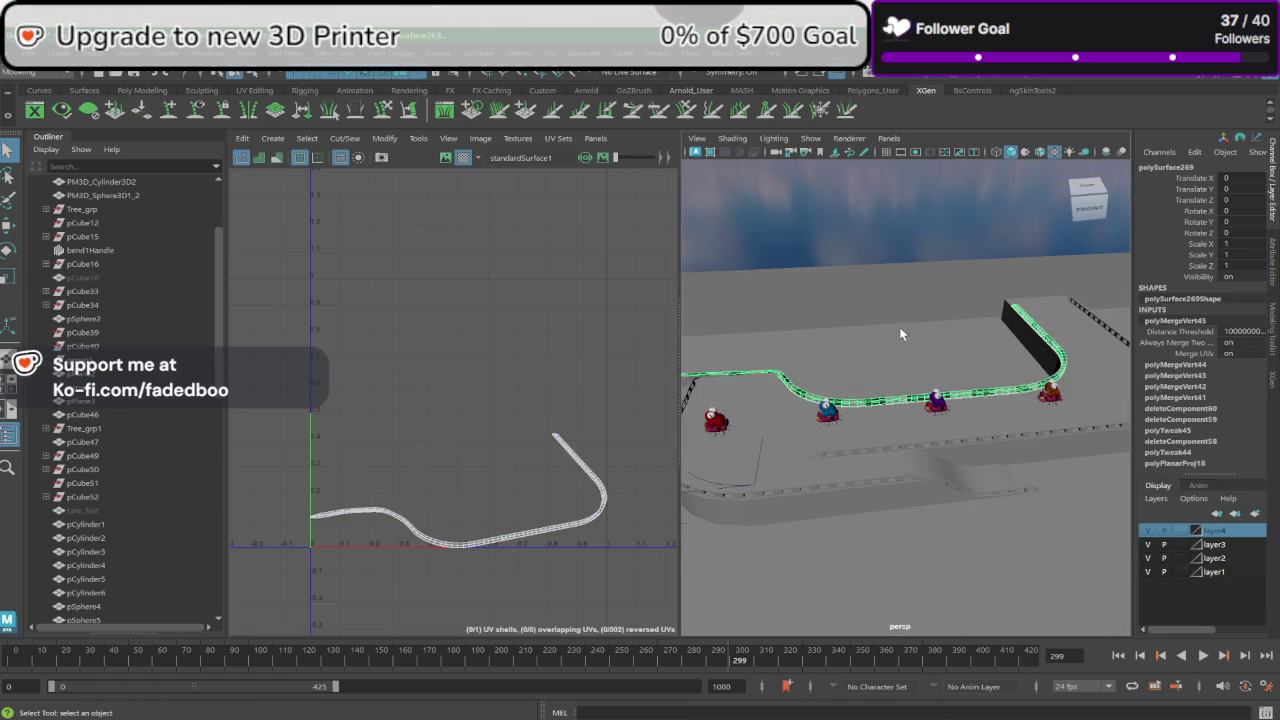
pyautogui.click(551, 70)
pyautogui.click(600, 175)
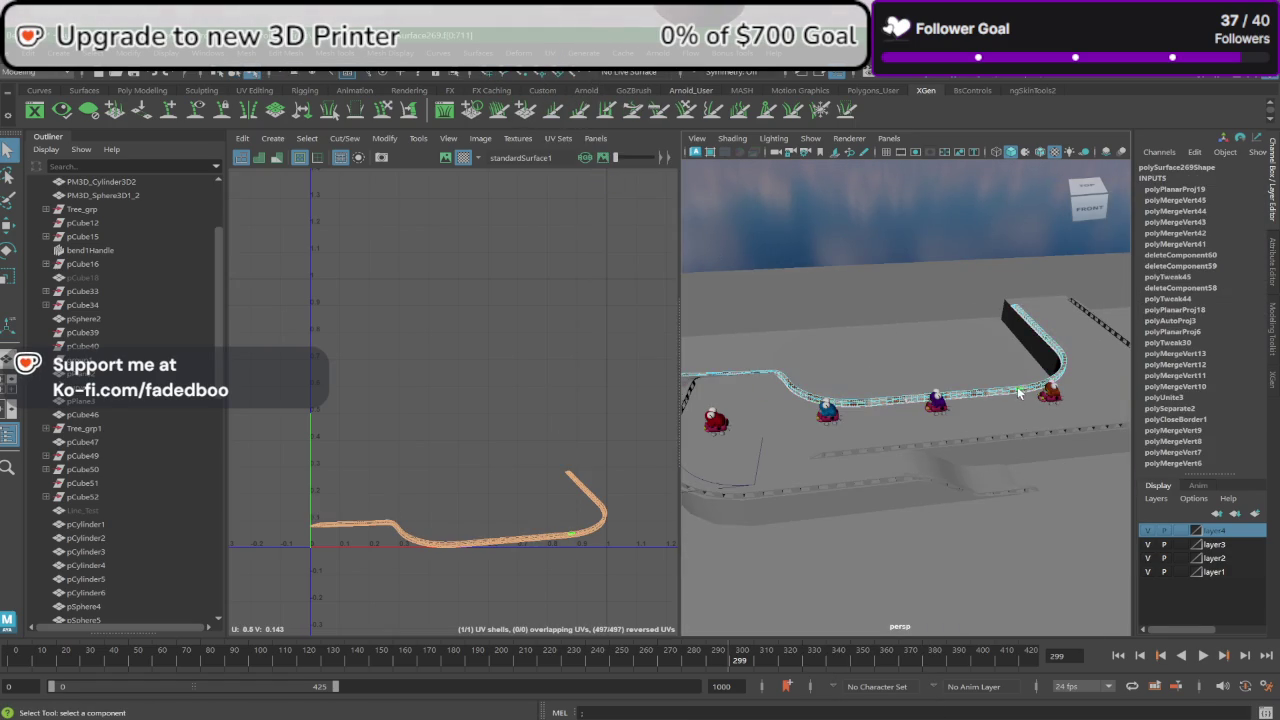
# Step: Switch the barrier to edge mode and select a vertical wall edge for a seam
pyautogui.scroll(3, 1017, 386)
pyautogui.scroll(3, 1014, 388)
pyautogui.scroll(2, 1008, 380)
pyautogui.scroll(2, 1008, 385)
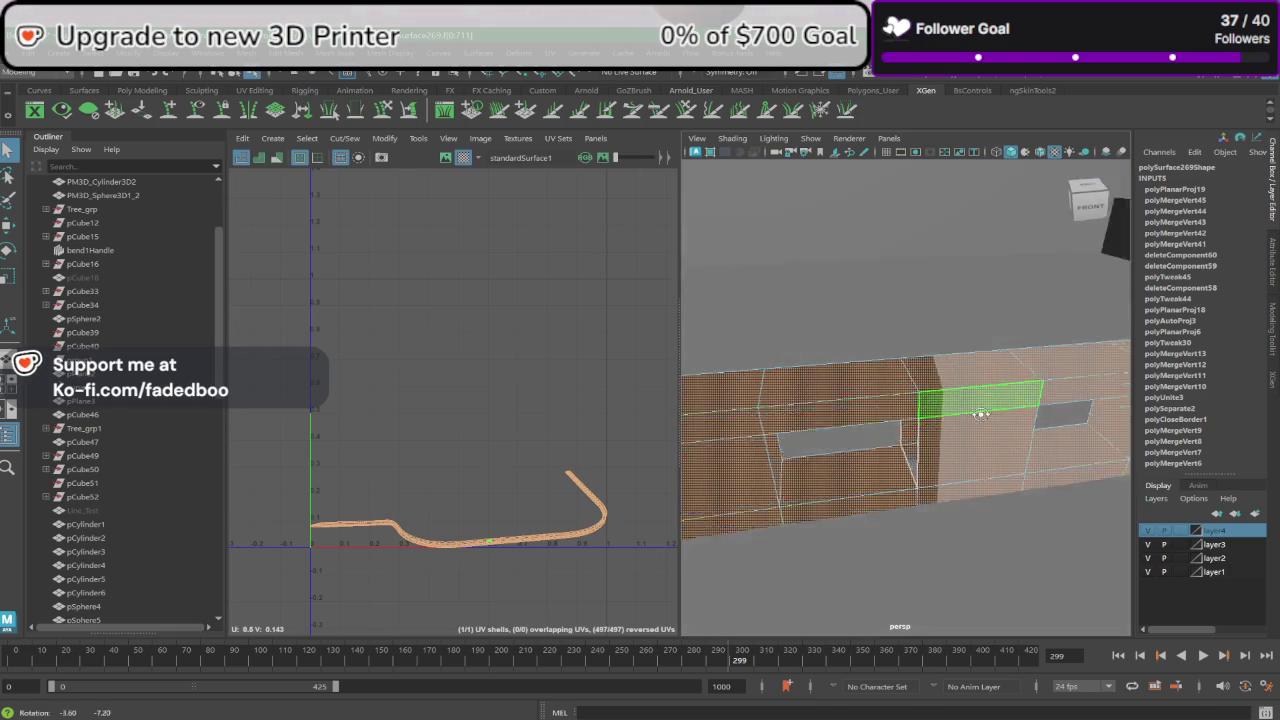
pyautogui.keyDown('alt'); pyautogui.moveTo(1008, 388); pyautogui.dragTo(1140, 400); pyautogui.keyUp('alt')
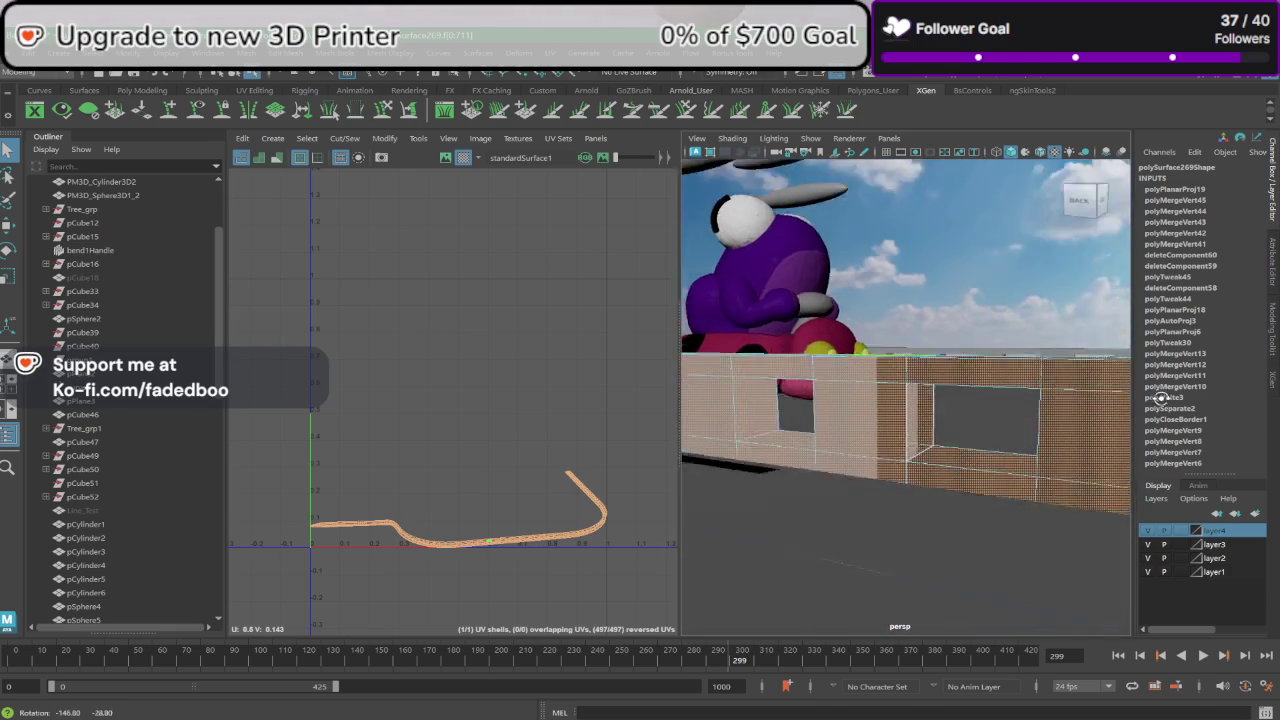
pyautogui.scroll(-2, 1006, 413)
pyautogui.keyDown('alt'); pyautogui.moveTo(1006, 413); pyautogui.dragTo(908, 334); pyautogui.keyUp('alt')
pyautogui.moveTo(960, 362); pyautogui.dragTo(955, 318, button='right')
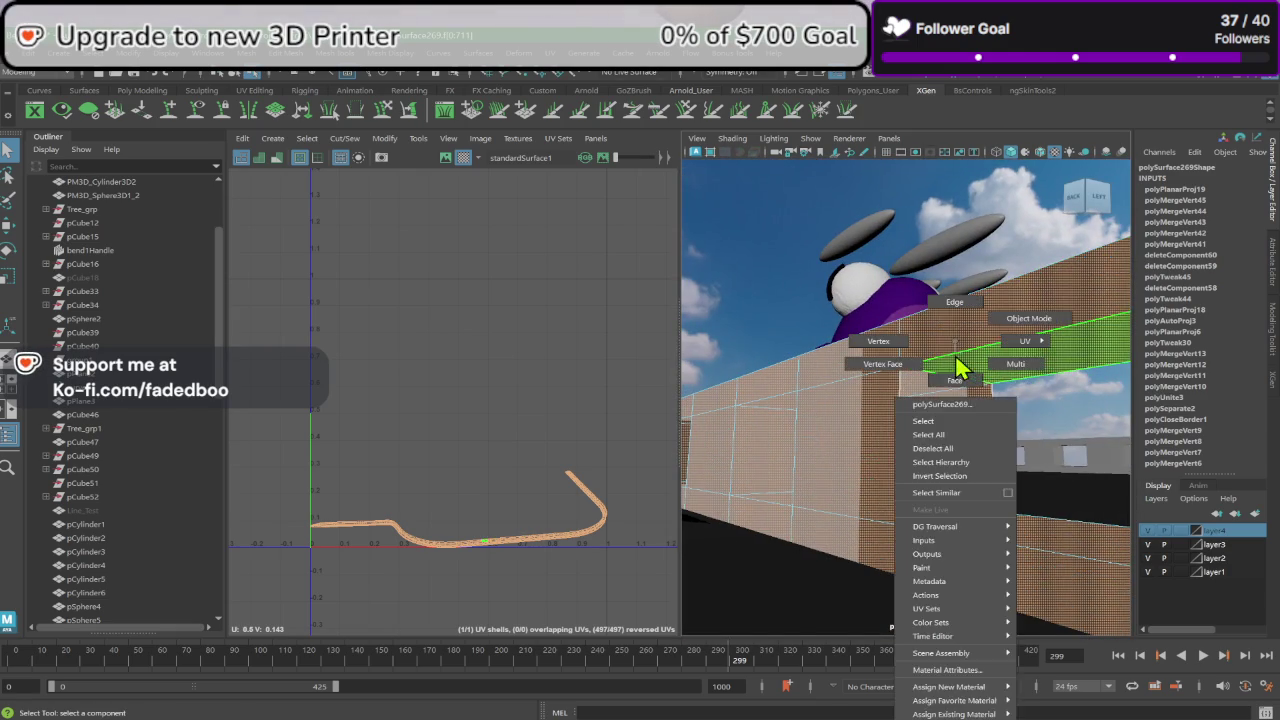
pyautogui.click(898, 420)
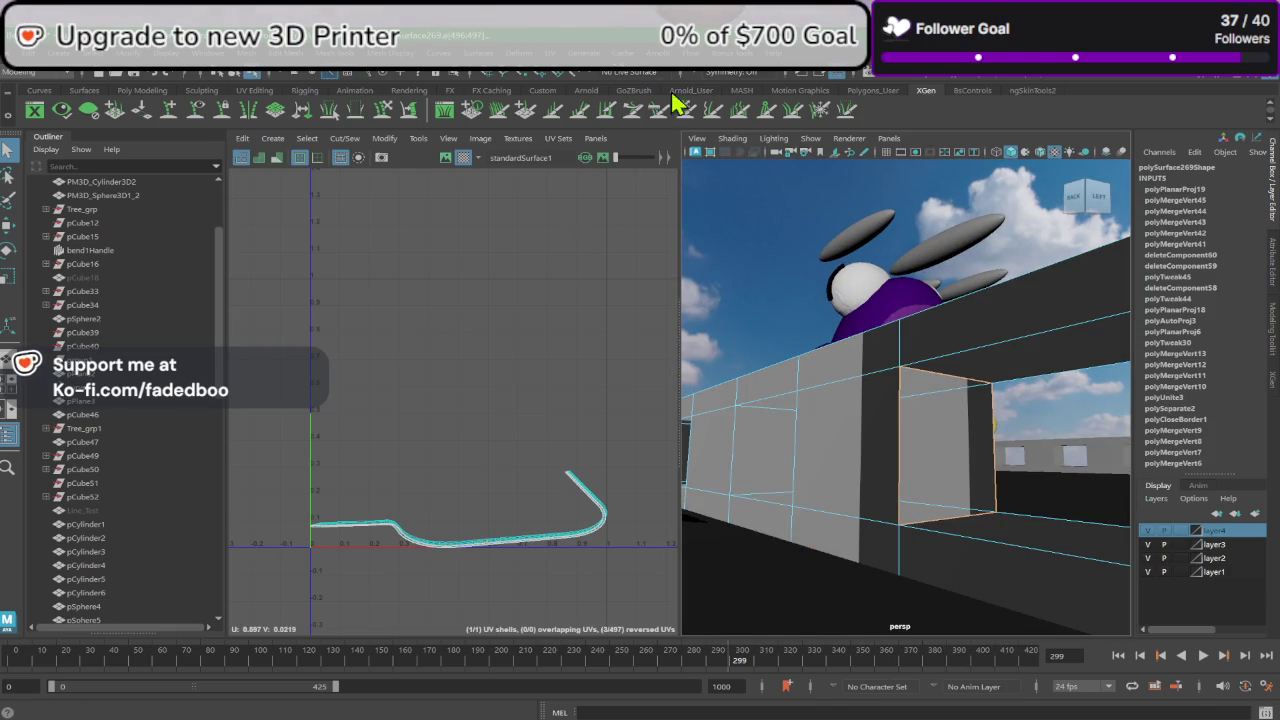
pyautogui.click(150, 90)
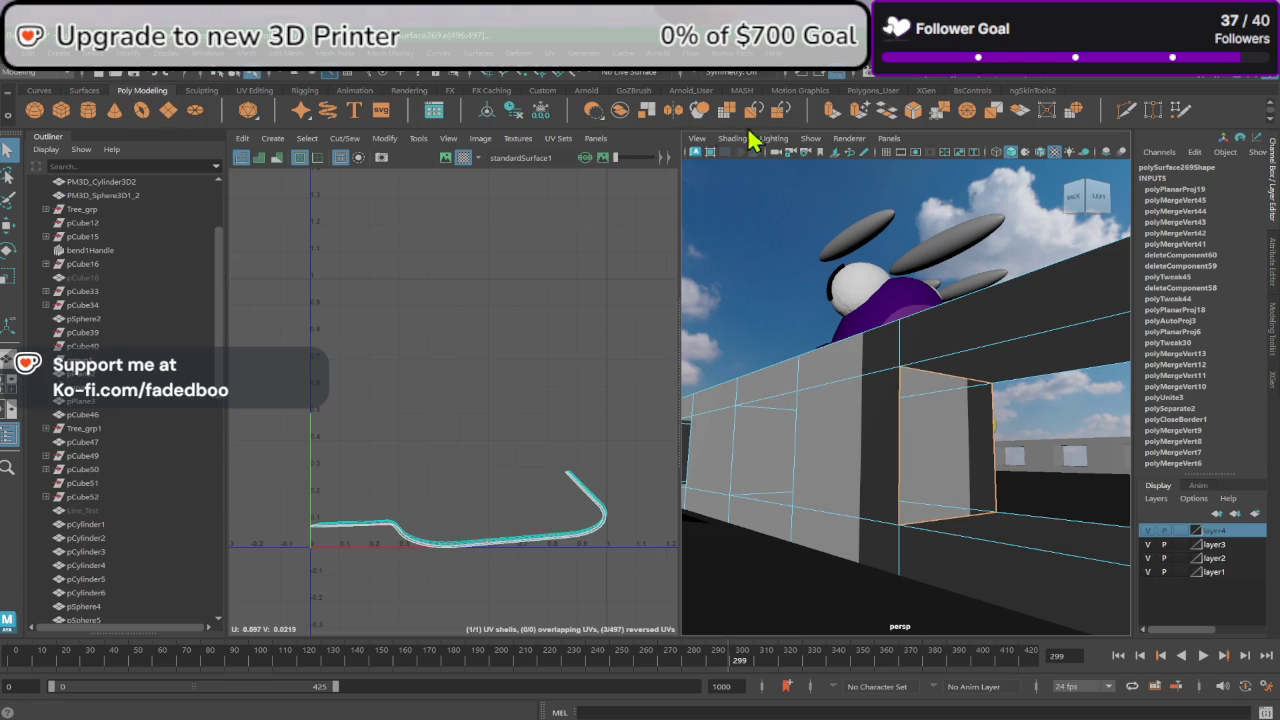
pyautogui.doubleClick(886, 110)
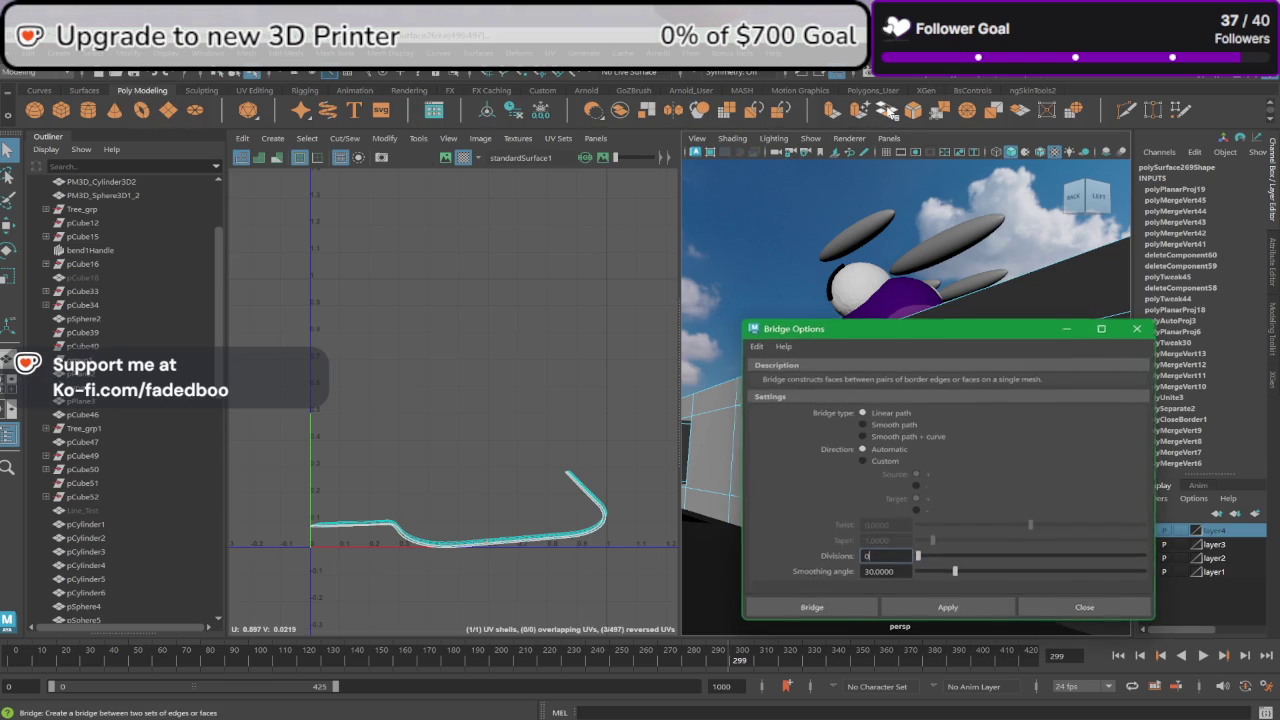
pyautogui.click(1138, 330)
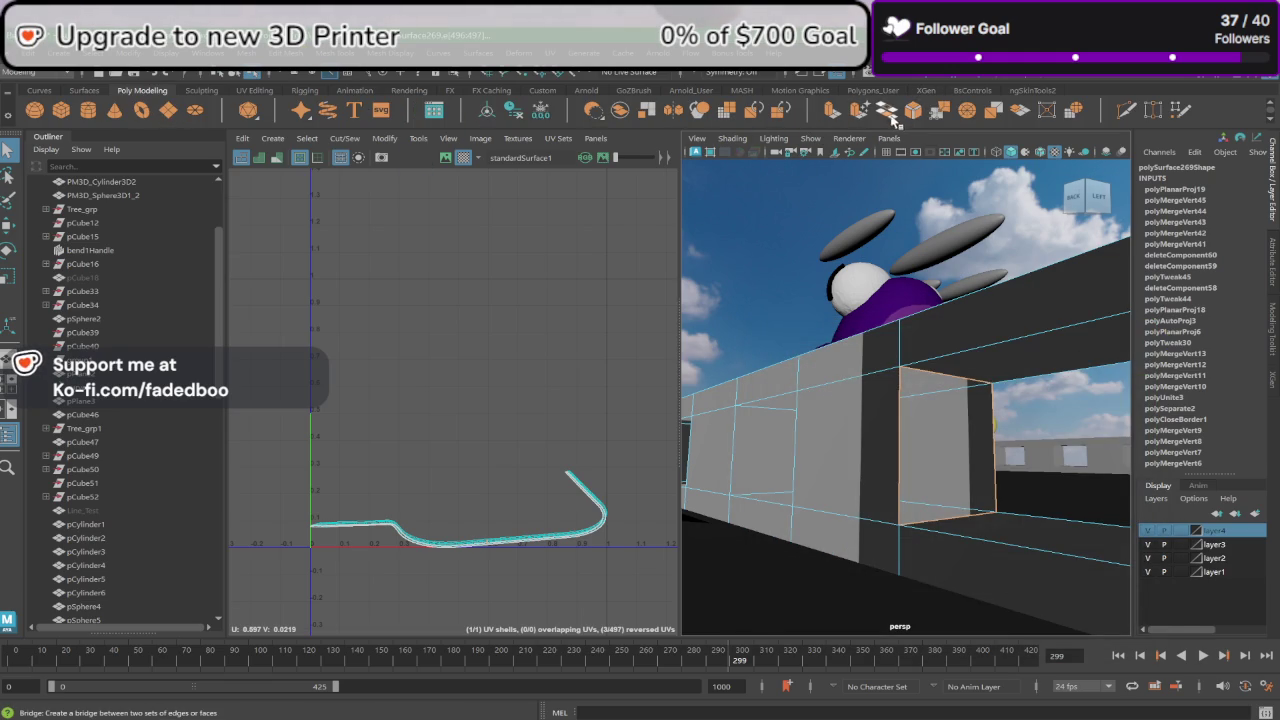
pyautogui.moveTo(917, 357)
pyautogui.keyDown('alt'); pyautogui.mouseDown()
pyautogui.moveTo(752, 379)
pyautogui.moveTo(926, 374)
pyautogui.moveTo(849, 363)
pyautogui.mouseUp(); pyautogui.keyUp('alt')
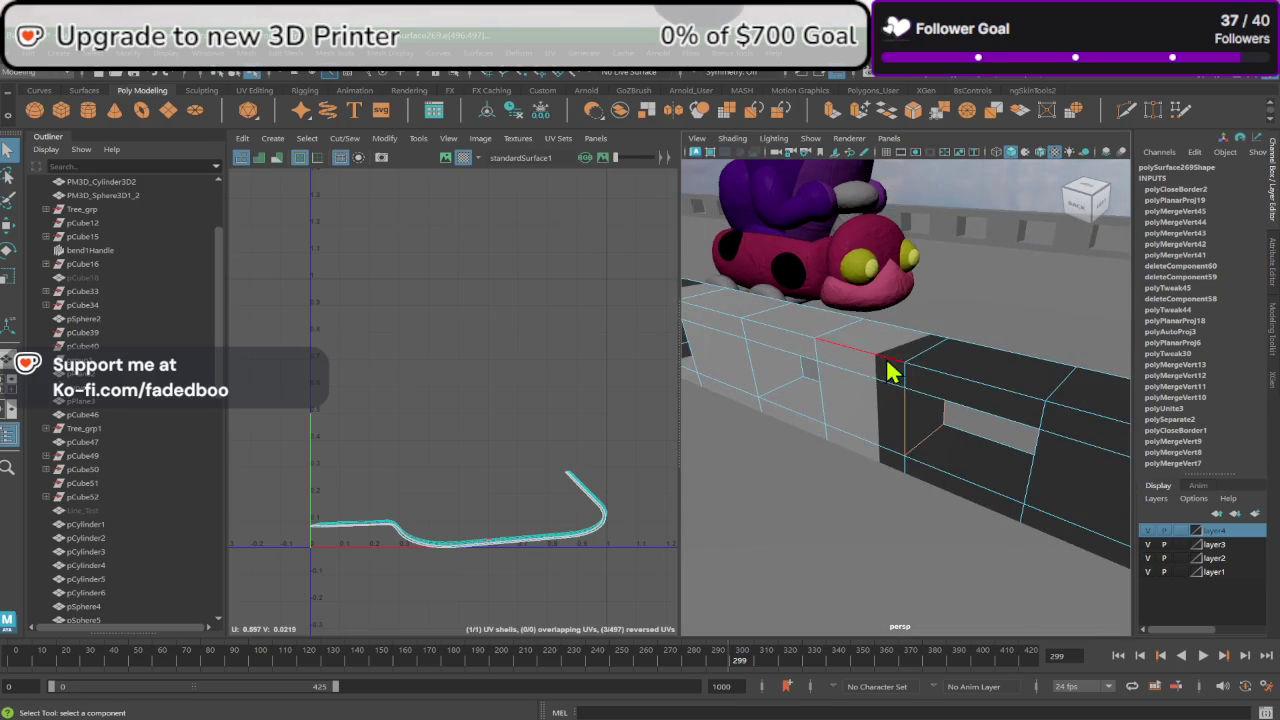
pyautogui.moveTo(889, 369)
pyautogui.mouseDown(button='right')
pyautogui.moveTo(940, 338)
pyautogui.moveTo(943, 420)
pyautogui.mouseUp(button='right')
pyautogui.moveTo(943, 420)
pyautogui.keyDown('alt'); pyautogui.mouseDown()
pyautogui.moveTo(634, 380)
pyautogui.moveTo(889, 429)
pyautogui.moveTo(644, 378)
pyautogui.mouseUp(); pyautogui.keyUp('alt')
pyautogui.moveTo(903, 408)
pyautogui.keyDown('alt'); pyautogui.mouseDown()
pyautogui.moveTo(969, 432)
pyautogui.moveTo(774, 411)
pyautogui.moveTo(911, 414)
pyautogui.moveTo(877, 457)
pyautogui.moveTo(763, 457)
pyautogui.moveTo(815, 418)
pyautogui.moveTo(994, 457)
pyautogui.moveTo(766, 420)
pyautogui.moveTo(876, 431)
pyautogui.moveTo(820, 443)
pyautogui.moveTo(951, 423)
pyautogui.moveTo(837, 437)
pyautogui.mouseUp(); pyautogui.keyUp('alt')
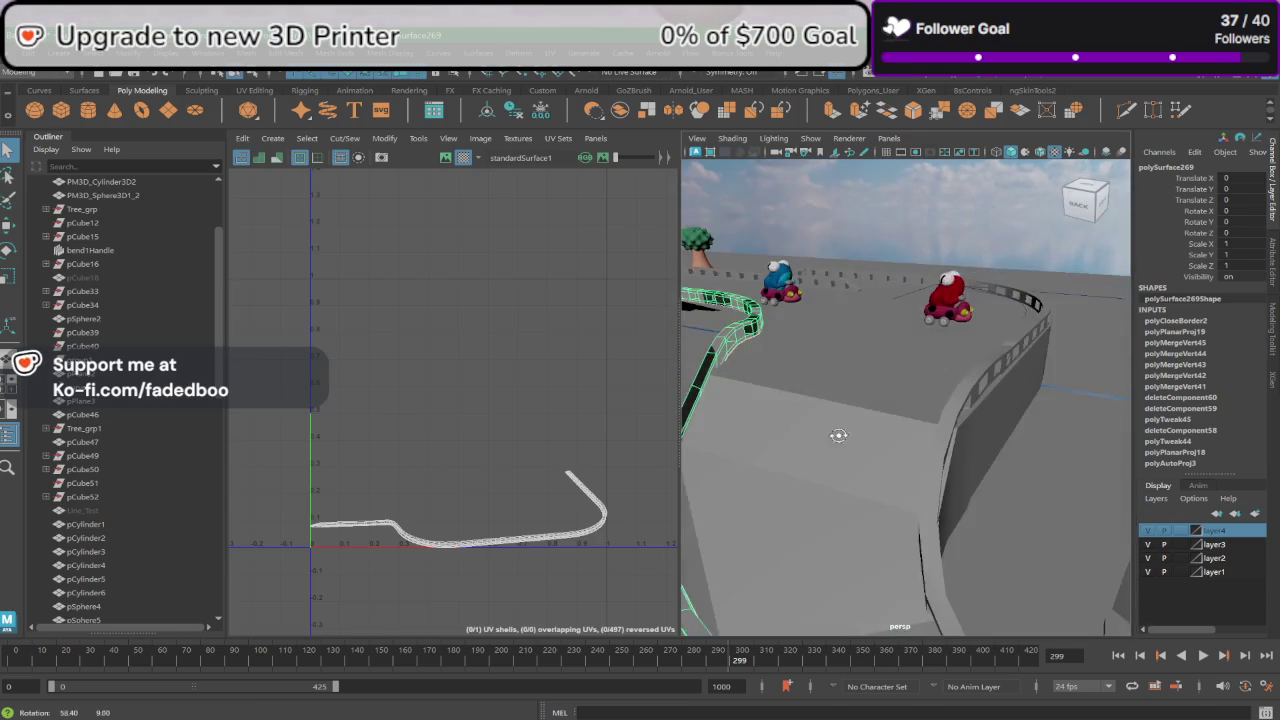
# Step: Navigate along the curved wall toward the ramp end and switch the mesh to edge mode
pyautogui.moveTo(837, 437)
pyautogui.keyDown('alt'); pyautogui.mouseDown(button='middle')
pyautogui.moveTo(907, 300)
pyautogui.moveTo(857, 346)
pyautogui.moveTo(872, 362)
pyautogui.mouseUp(button='middle'); pyautogui.keyUp('alt')
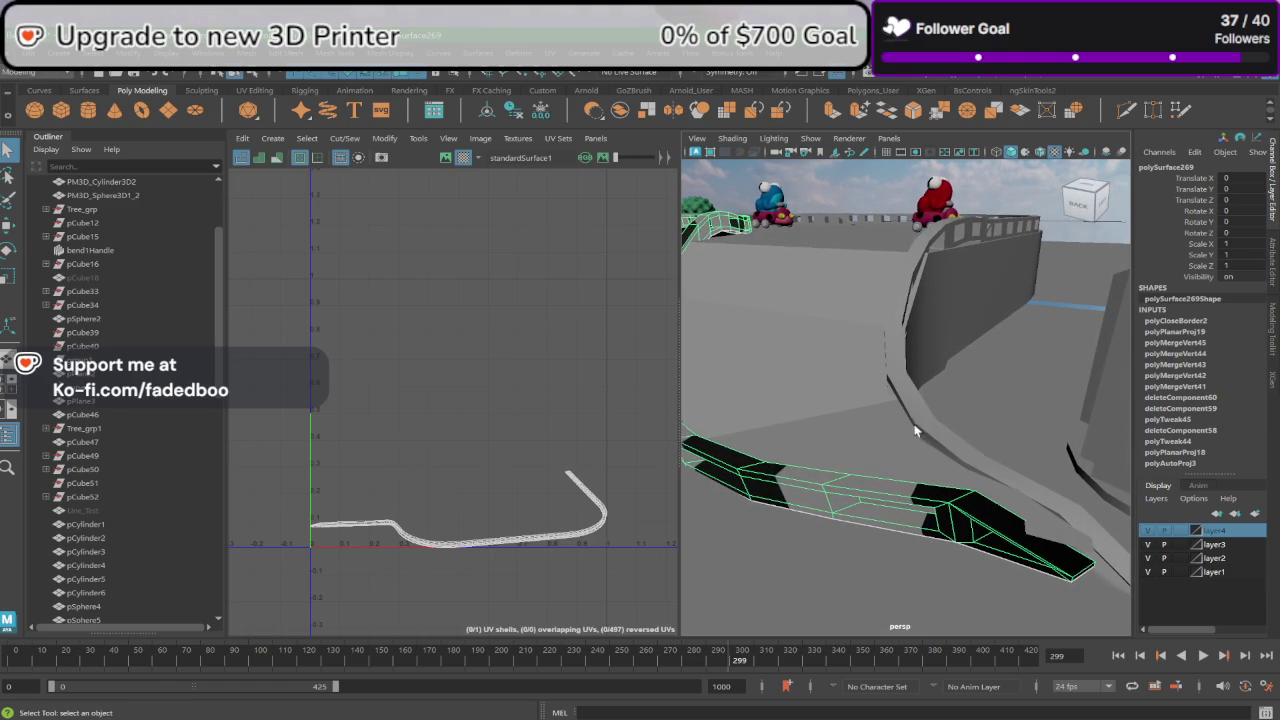
pyautogui.moveTo(915, 431)
pyautogui.keyDown('alt'); pyautogui.mouseDown(button='middle')
pyautogui.moveTo(899, 419)
pyautogui.moveTo(955, 384)
pyautogui.moveTo(866, 406)
pyautogui.moveTo(907, 457)
pyautogui.mouseUp(button='middle'); pyautogui.keyUp('alt')
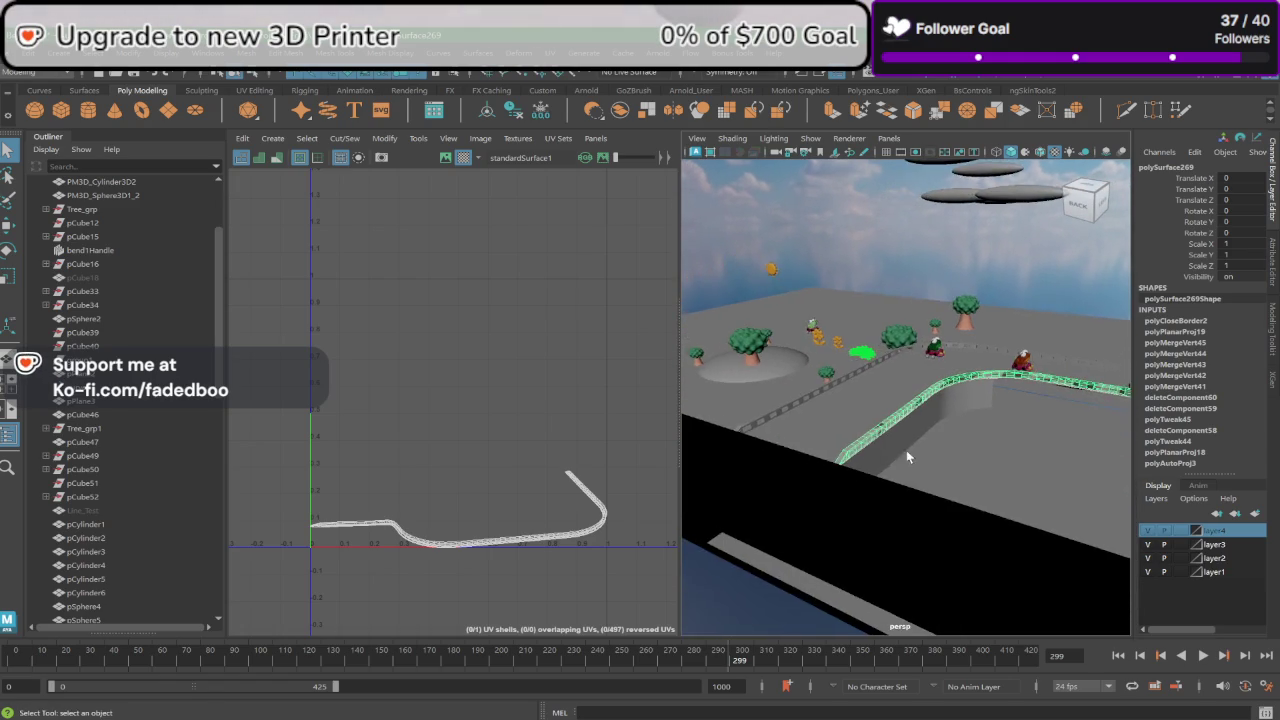
pyautogui.moveTo(906, 457)
pyautogui.keyDown('alt'); pyautogui.mouseDown(button='right')
pyautogui.moveTo(1034, 434)
pyautogui.moveTo(1103, 377)
pyautogui.moveTo(1143, 450)
pyautogui.mouseUp(button='right'); pyautogui.keyUp('alt')
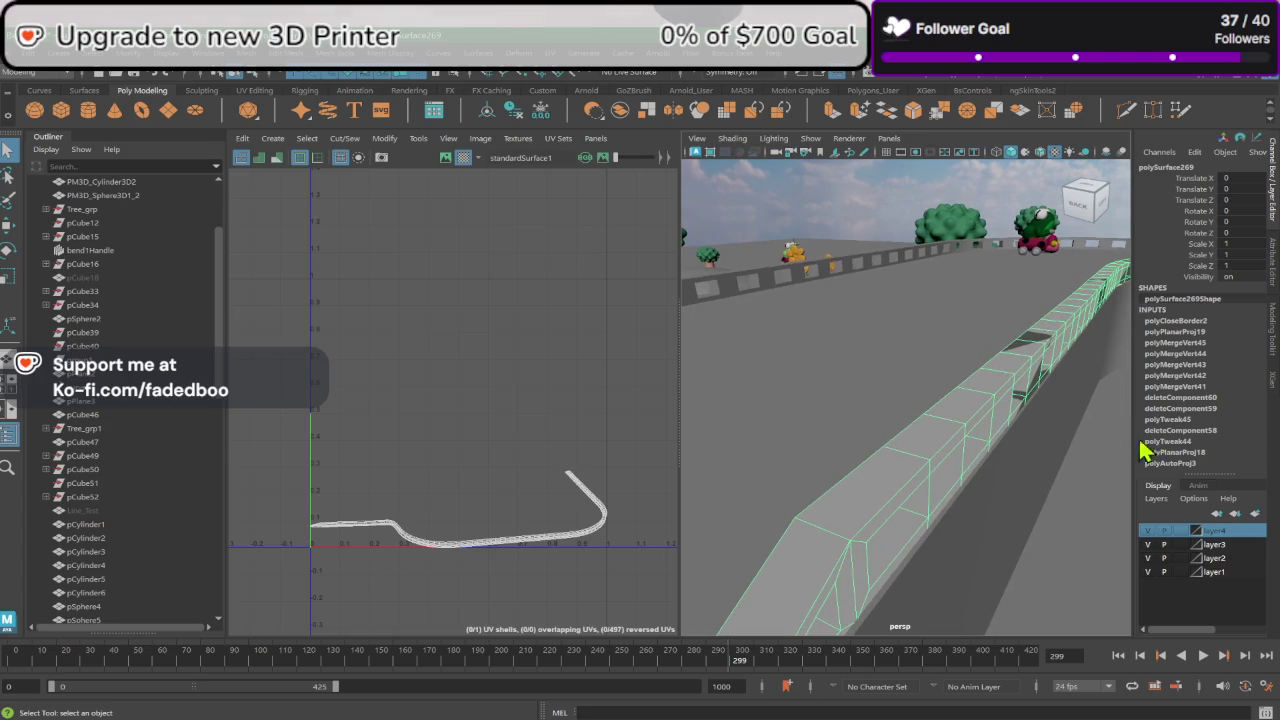
pyautogui.moveTo(929, 340); pyautogui.dragTo(934, 296, button='right')
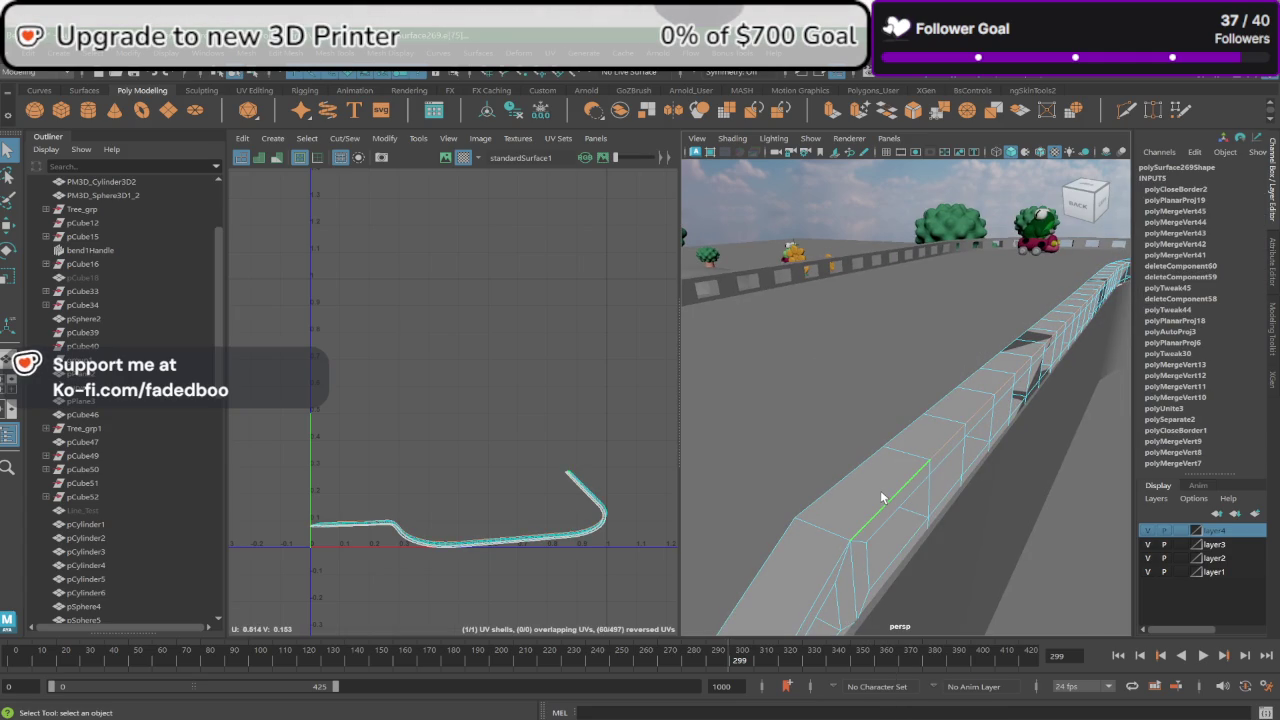
pyautogui.keyDown('alt'); pyautogui.moveTo(882, 497); pyautogui.dragTo(930, 408, button='middle'); pyautogui.keyUp('alt')
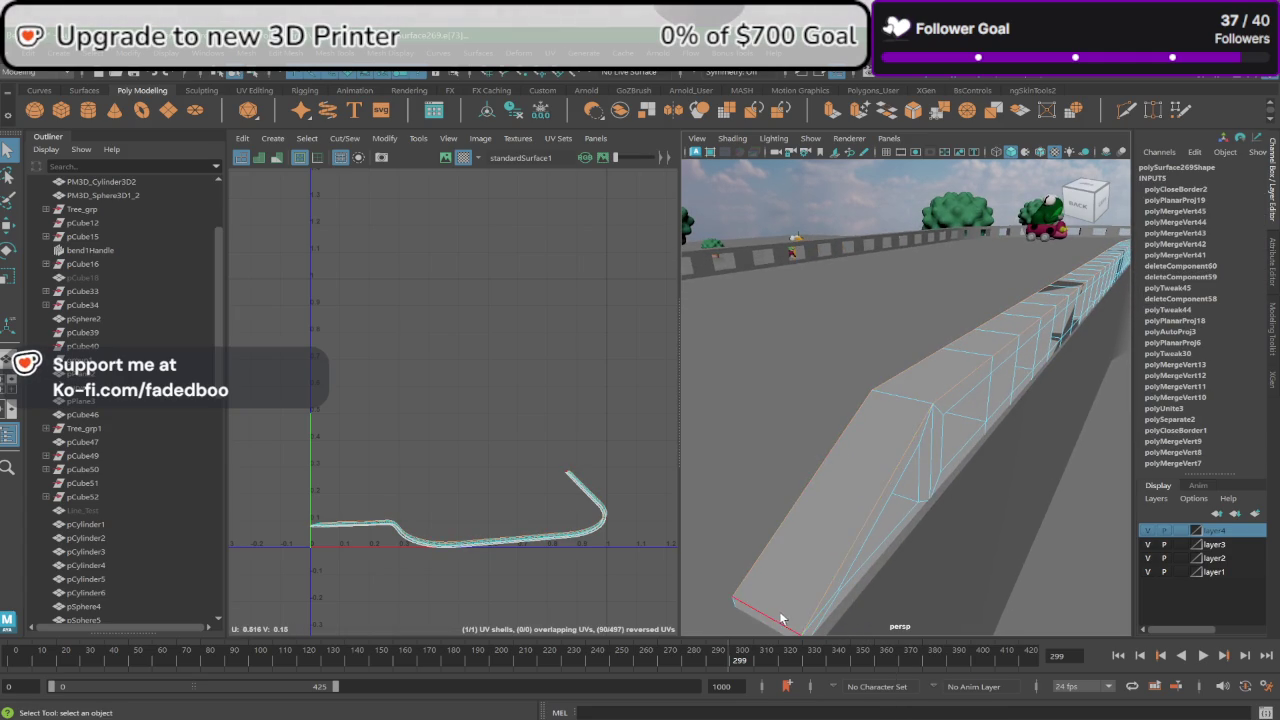
pyautogui.moveTo(770, 612)
pyautogui.keyDown('alt'); pyautogui.mouseDown(button='middle')
pyautogui.moveTo(816, 544)
pyautogui.moveTo(857, 531)
pyautogui.mouseUp(button='middle'); pyautogui.keyUp('alt')
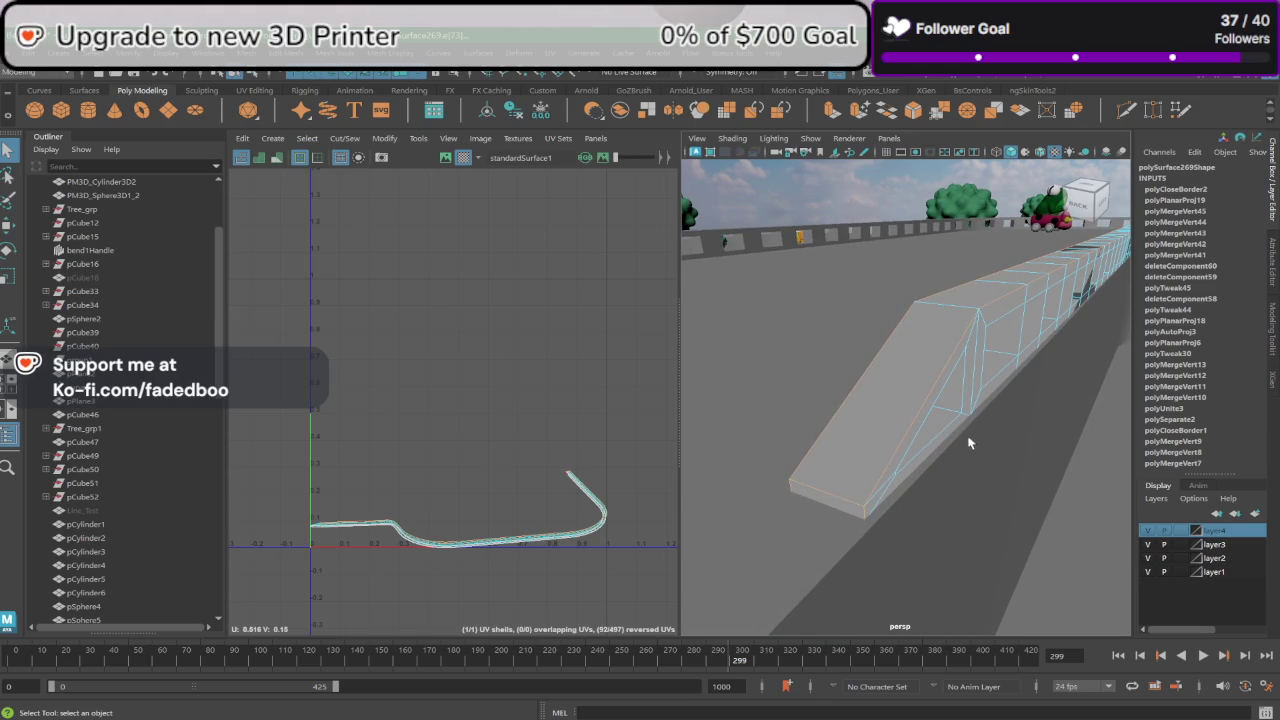
# Step: Orbit and zoom to view the barrier's ramp end along its full length
pyautogui.moveTo(966, 443)
pyautogui.keyDown('alt'); pyautogui.mouseDown()
pyautogui.moveTo(896, 450)
pyautogui.moveTo(846, 390)
pyautogui.mouseUp(); pyautogui.keyUp('alt')
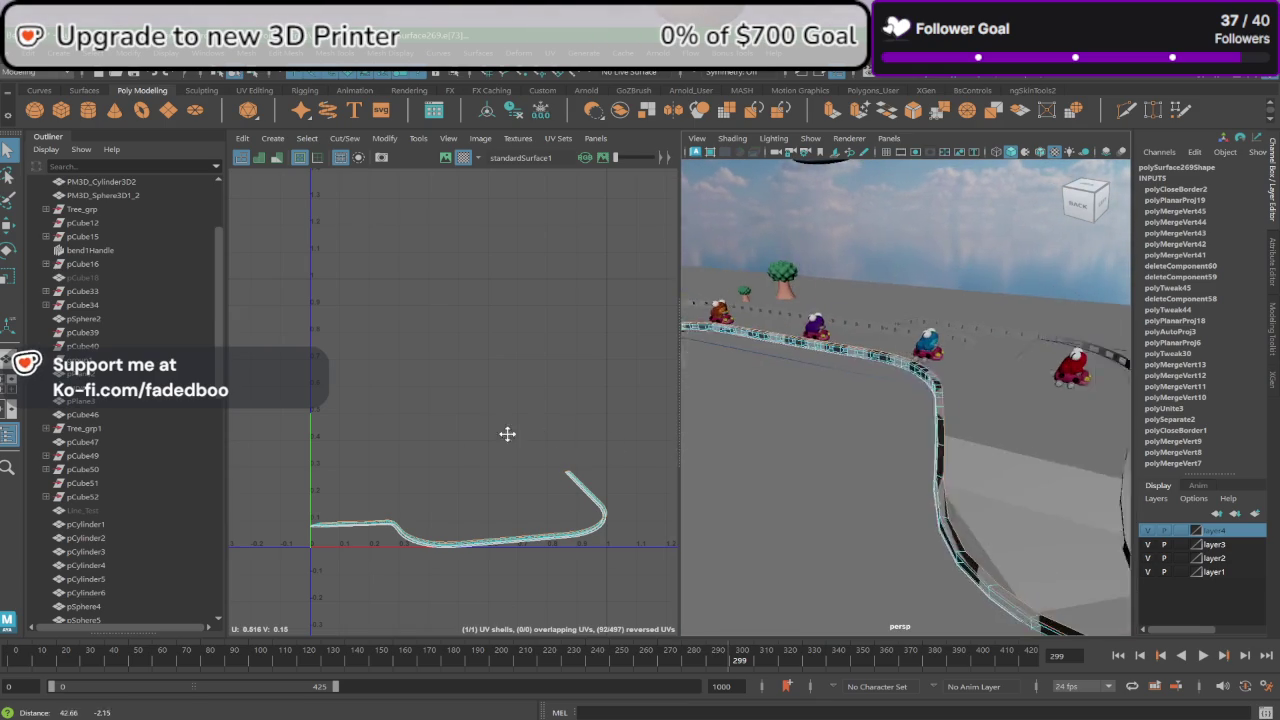
pyautogui.scroll(5, 900, 420)
pyautogui.scroll(2, 960, 450)
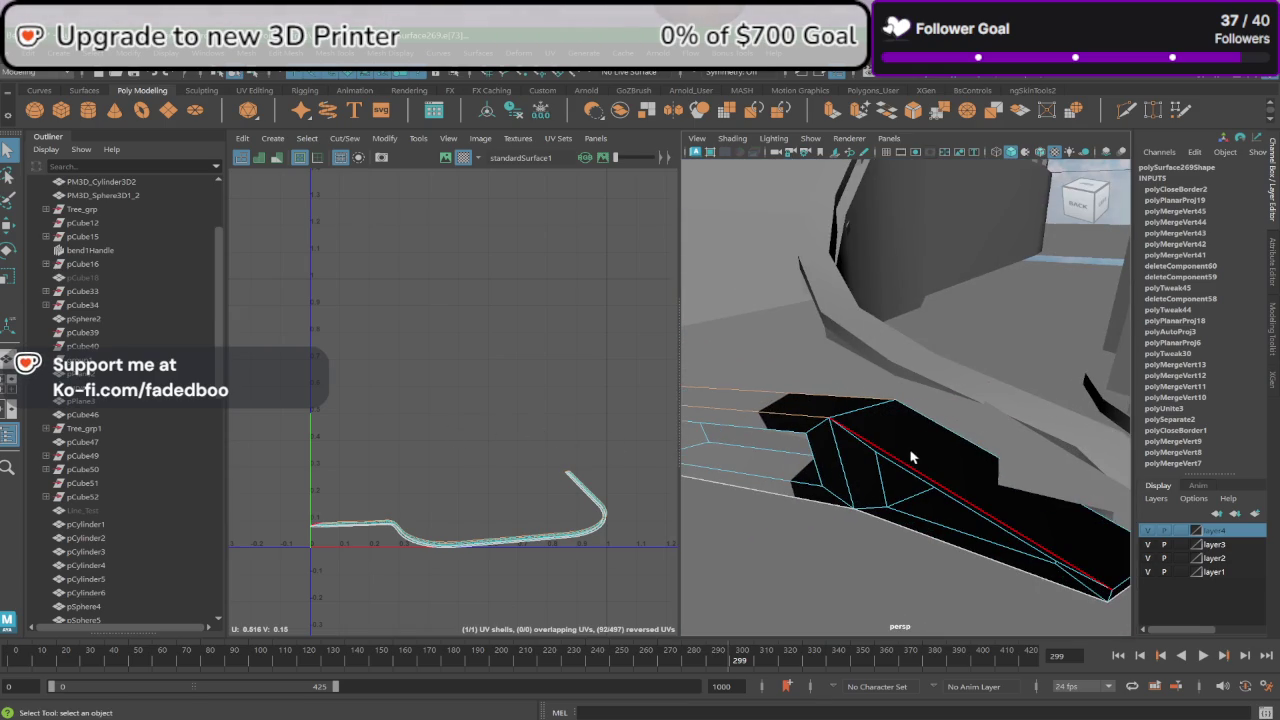
pyautogui.keyDown('alt'); pyautogui.moveTo(933, 428); pyautogui.dragTo(990, 541, button='middle'); pyautogui.keyUp('alt')
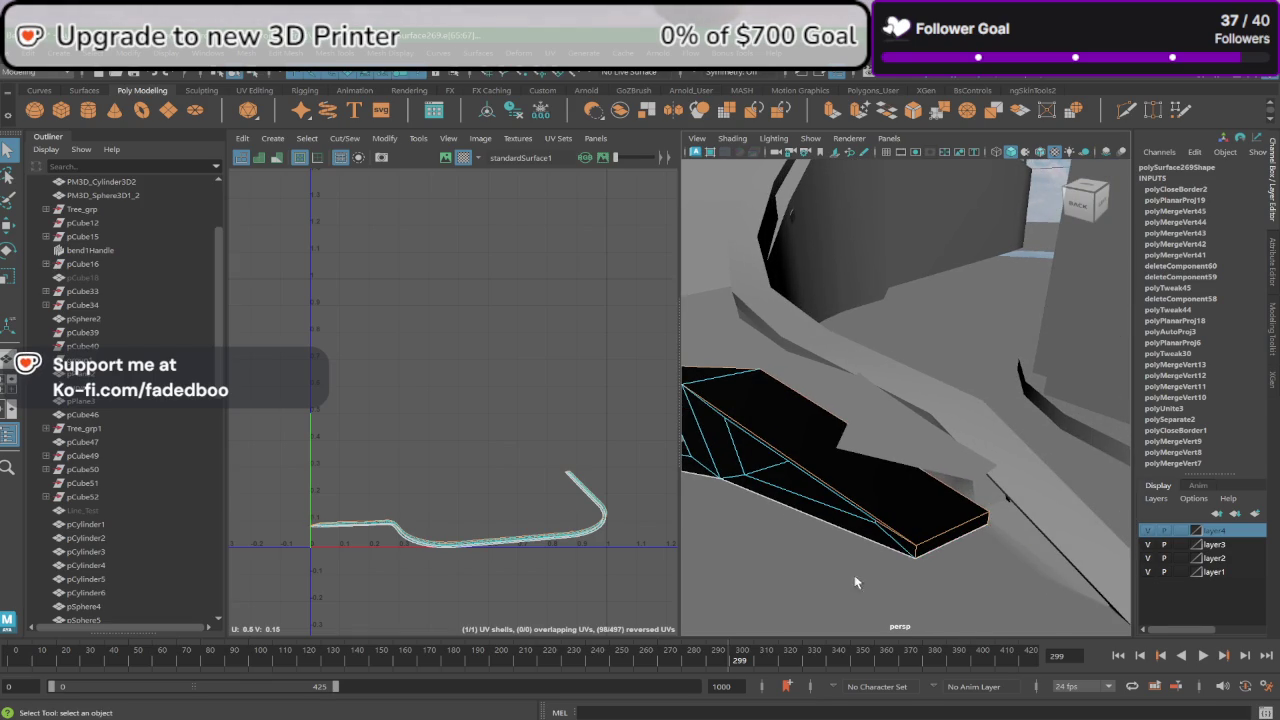
pyautogui.keyDown('alt'); pyautogui.moveTo(839, 461); pyautogui.dragTo(817, 508); pyautogui.keyUp('alt')
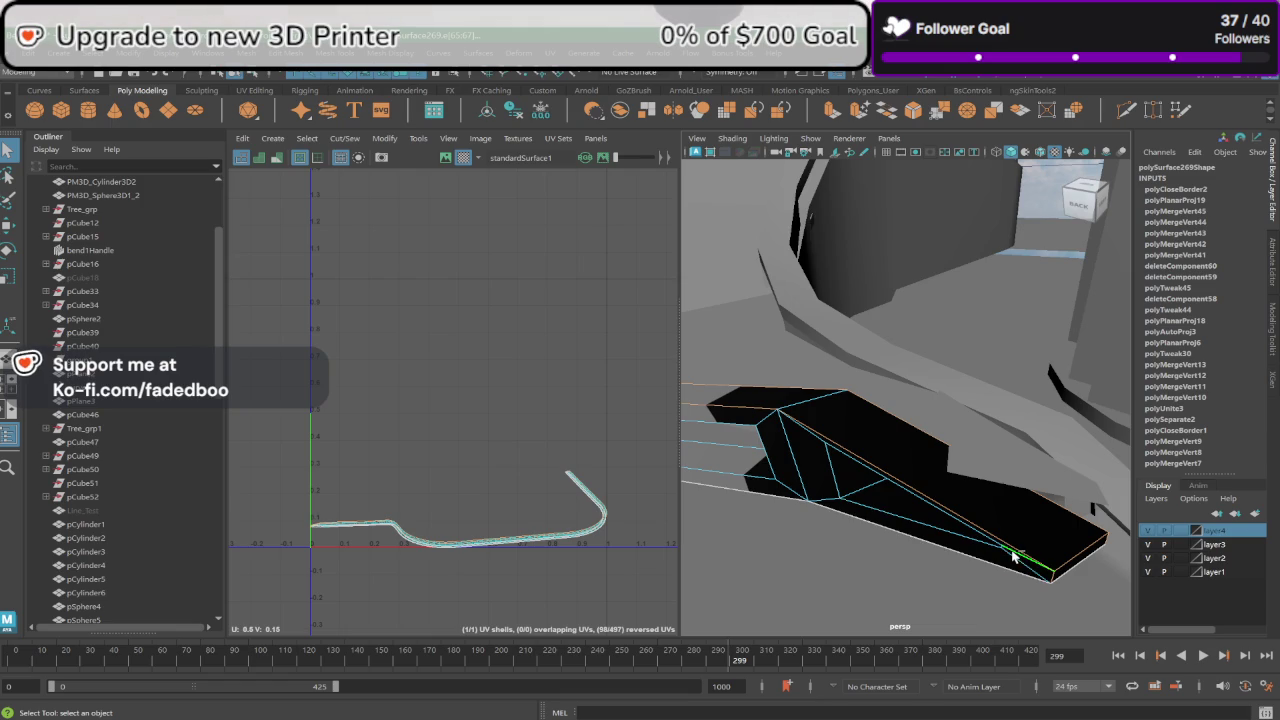
pyautogui.keyDown('alt'); pyautogui.moveTo(1007, 596); pyautogui.dragTo(1001, 580); pyautogui.keyUp('alt')
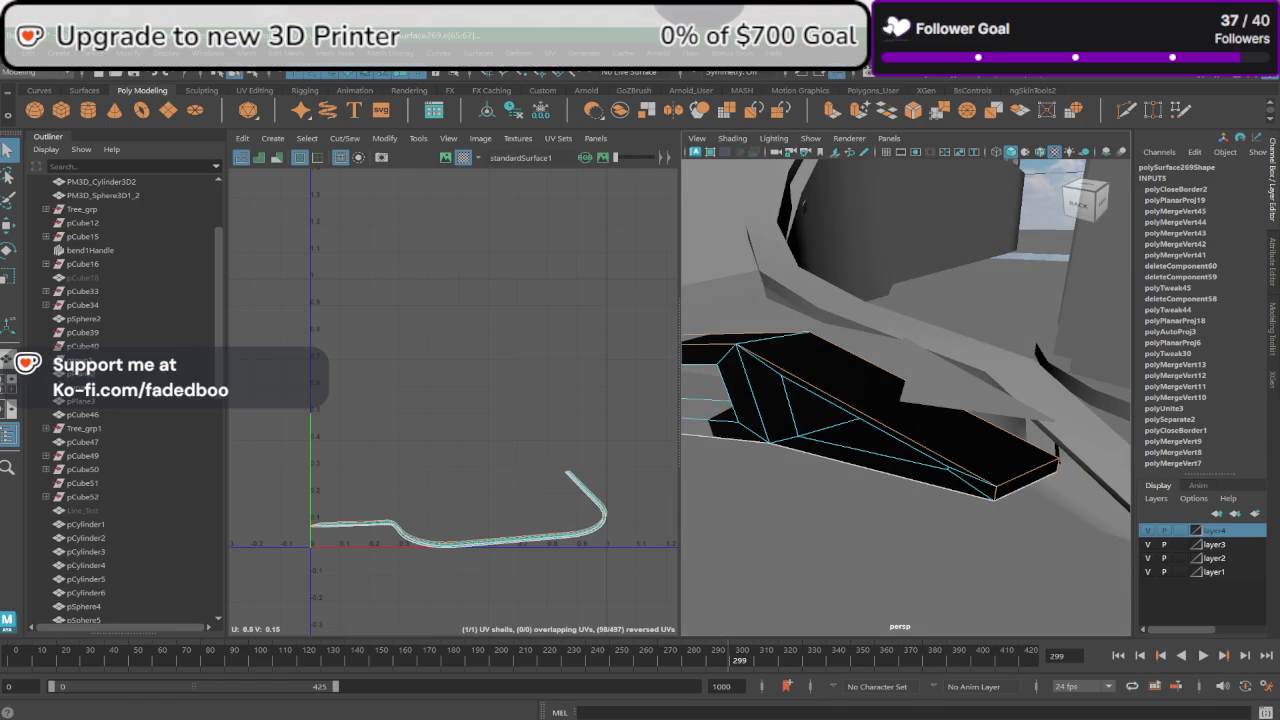
# Step: Cut the UVs along the ramp seam and select the ramp's UV shell
pyautogui.click(697, 418)
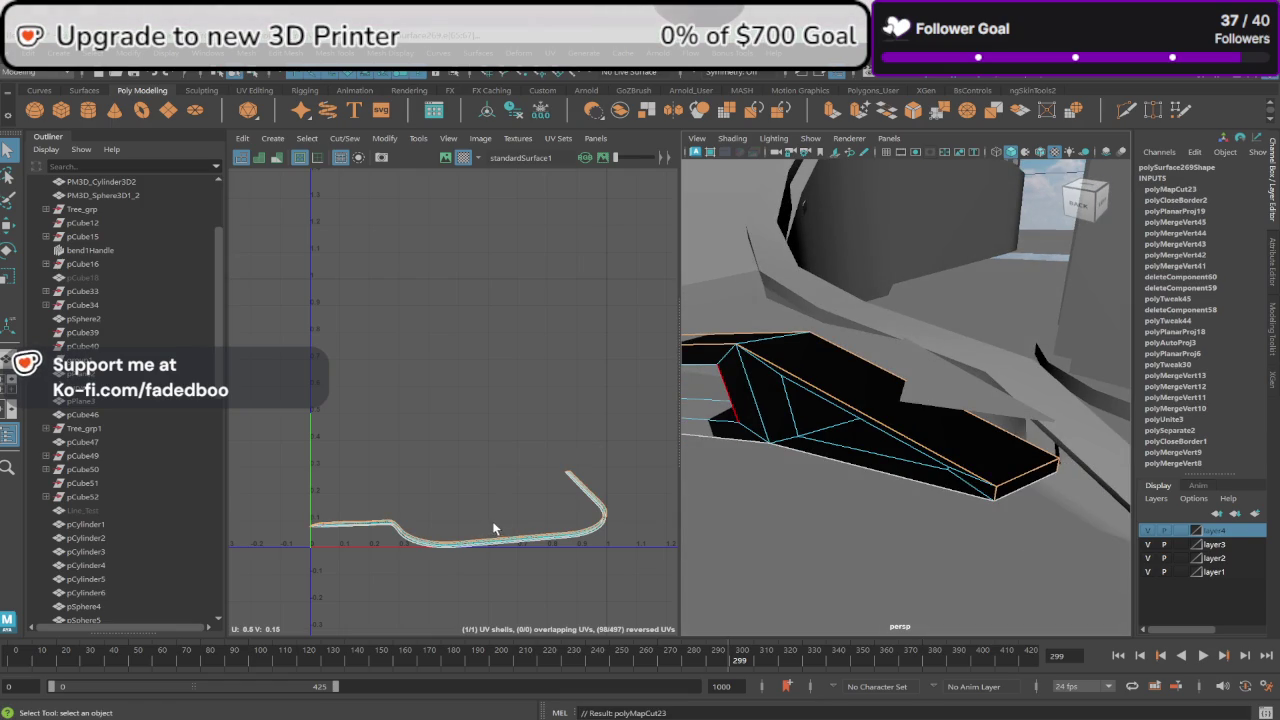
pyautogui.scroll(3, 560, 530)
pyautogui.scroll(3, 629, 516)
pyautogui.moveTo(620, 418); pyautogui.dragTo(575, 397, button='right')
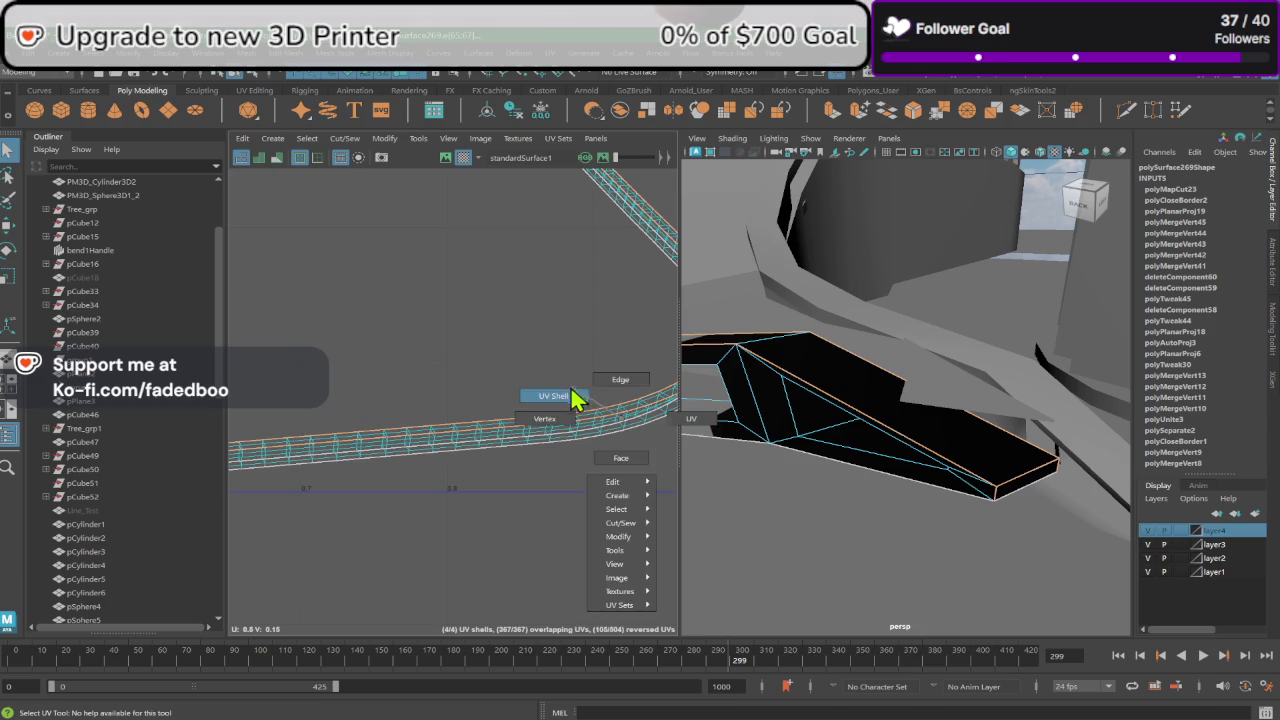
pyautogui.click(590, 420)
pyautogui.scroll(-2, 575, 418)
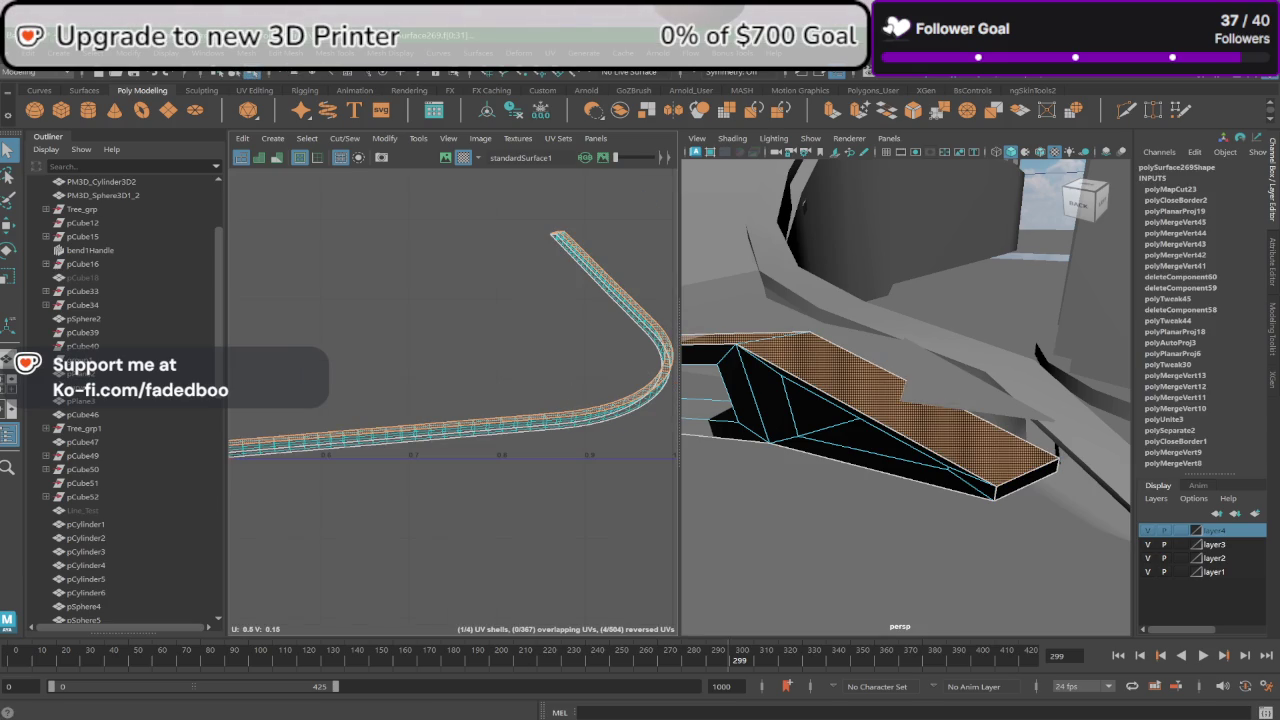
pyautogui.scroll(-2, 555, 532)
pyautogui.scroll(-2, 463, 483)
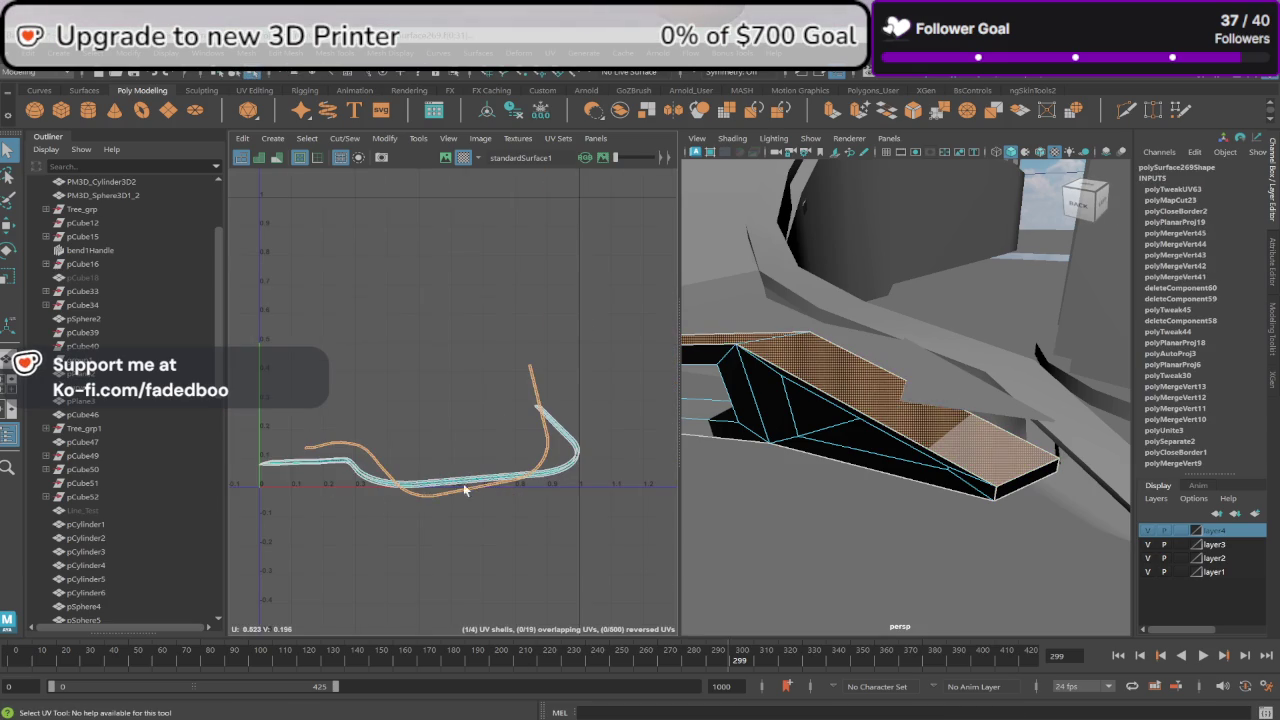
# Step: Orient the ramp shell upright, rotate it, and place it below the other strip
pyautogui.click(7, 225)
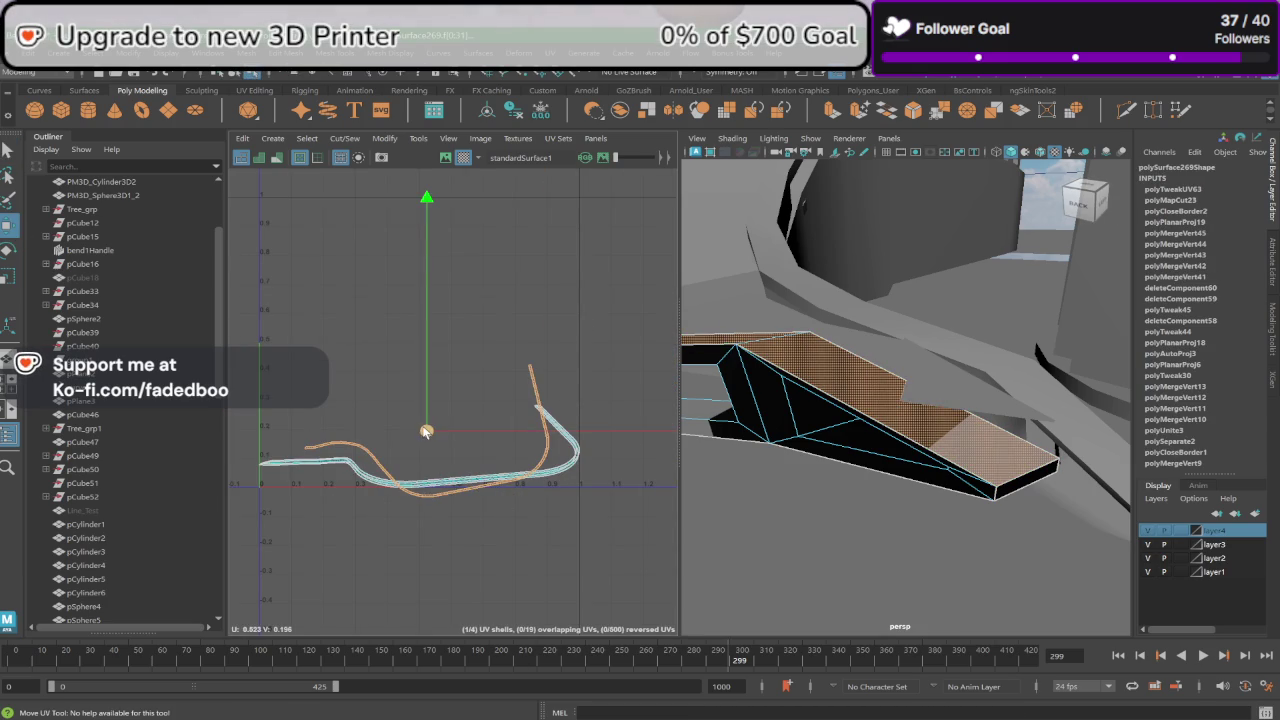
pyautogui.moveTo(426, 431); pyautogui.dragTo(447, 380)
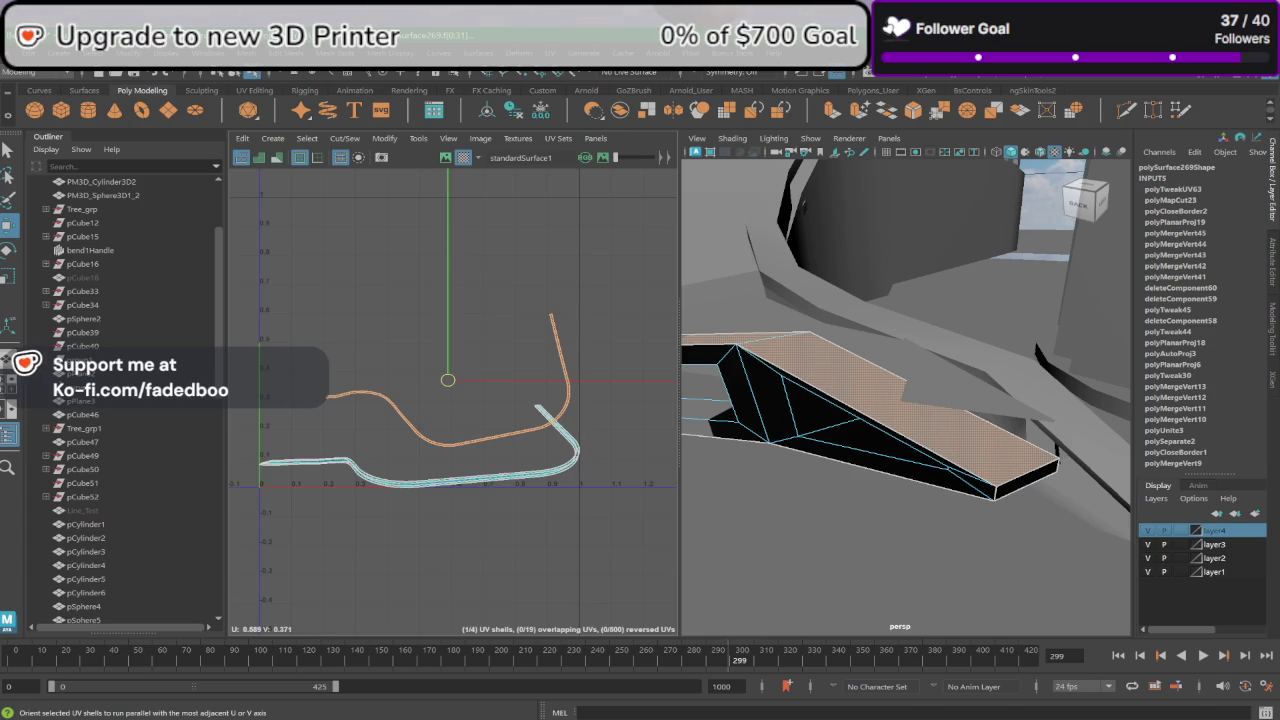
pyautogui.click(10, 383)
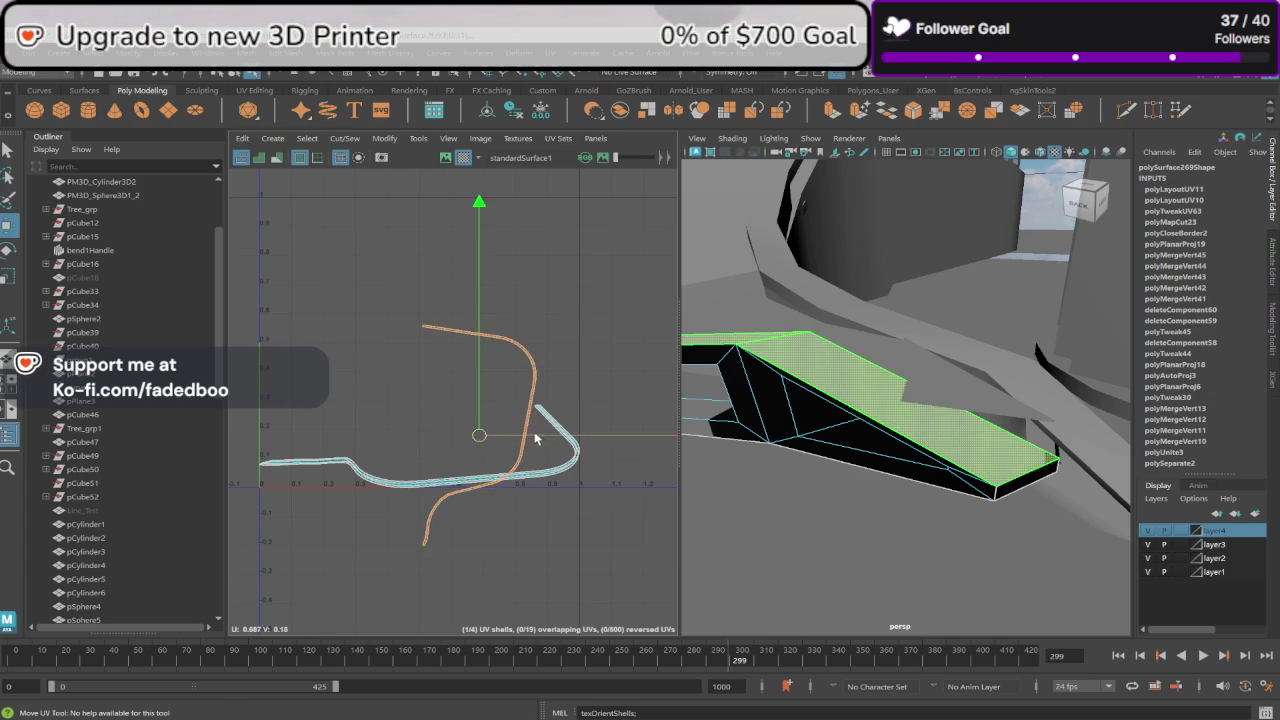
pyautogui.press('e')
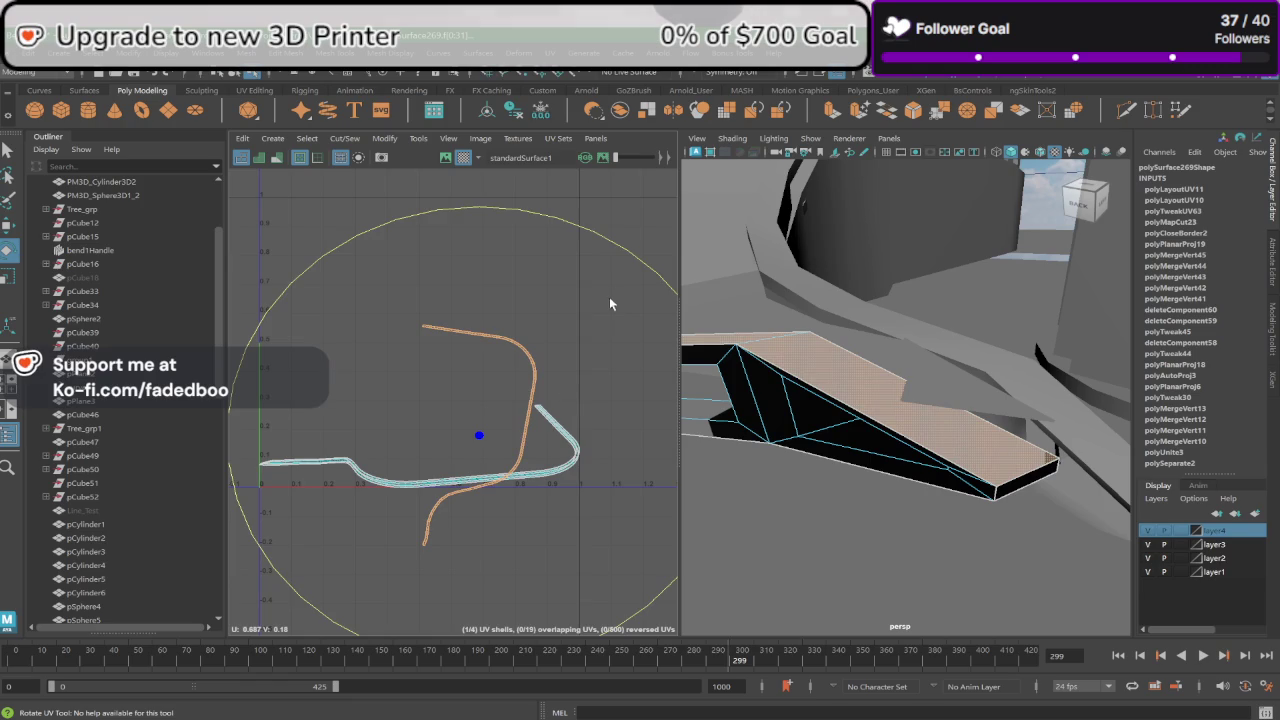
pyautogui.moveTo(641, 256); pyautogui.dragTo(705, 560)
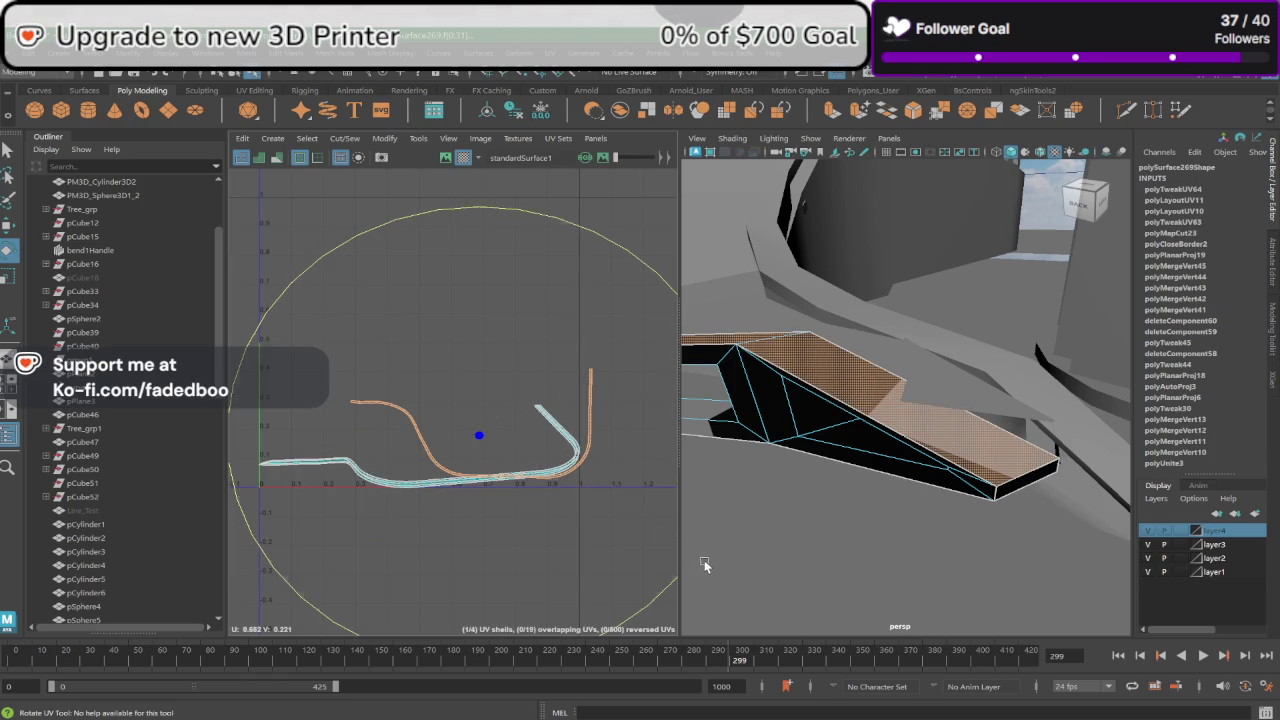
pyautogui.press('w')
pyautogui.moveTo(480, 436); pyautogui.dragTo(470, 548)
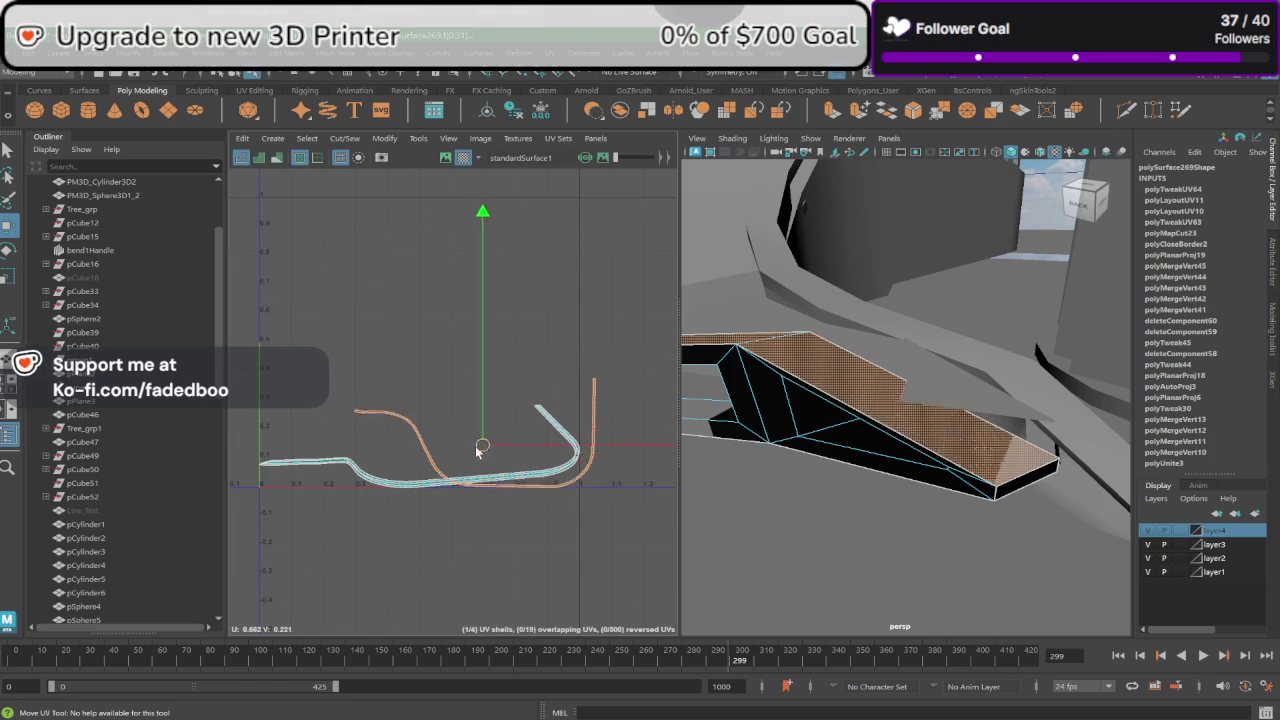
pyautogui.scroll(3, 505, 500)
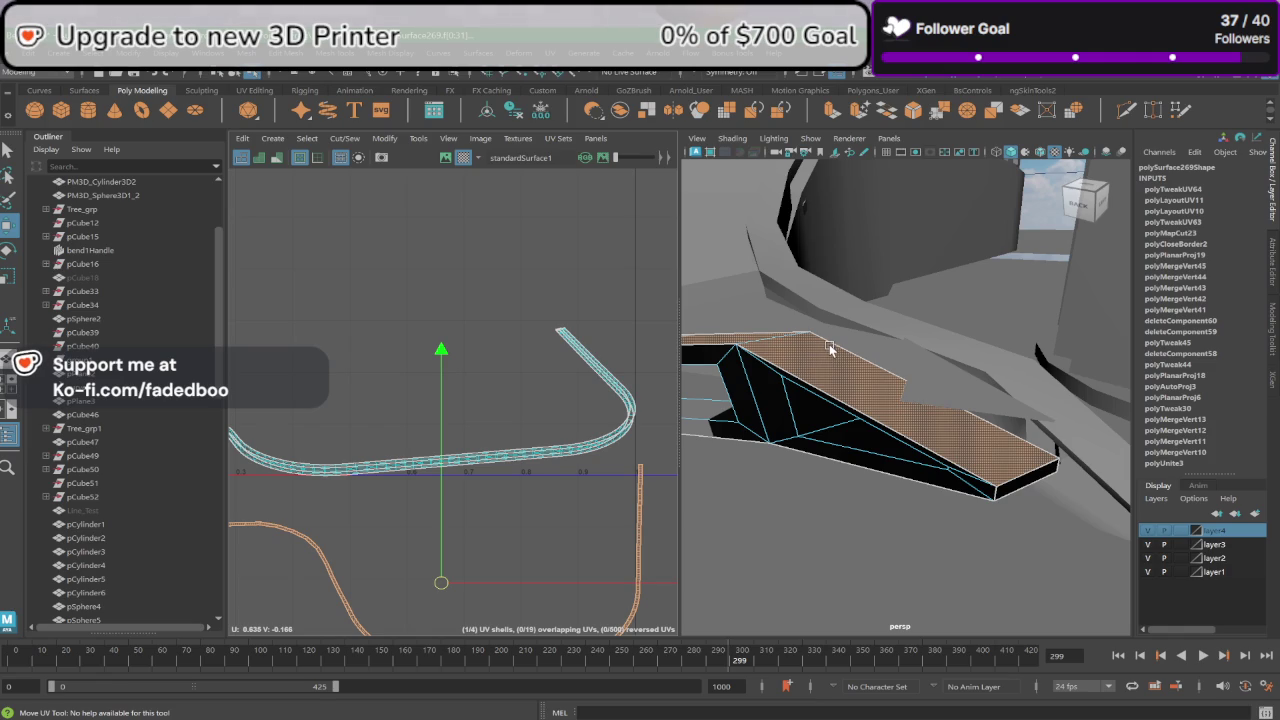
pyautogui.moveTo(837, 330)
pyautogui.keyDown('alt'); pyautogui.mouseDown()
pyautogui.moveTo(765, 342)
pyautogui.moveTo(826, 351)
pyautogui.moveTo(695, 349)
pyautogui.moveTo(815, 383)
pyautogui.moveTo(944, 369)
pyautogui.moveTo(920, 366)
pyautogui.moveTo(966, 380)
pyautogui.mouseUp(); pyautogui.keyUp('alt')
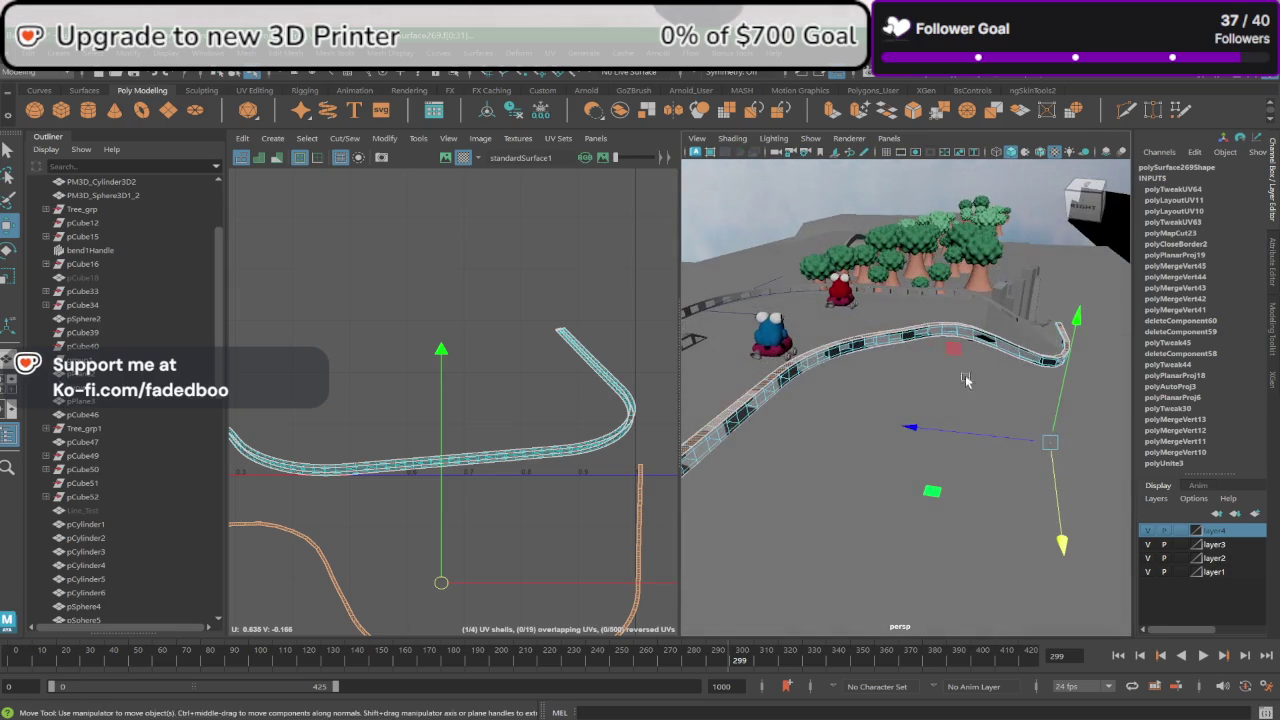
pyautogui.moveTo(838, 448)
pyautogui.keyDown('alt'); pyautogui.mouseDown()
pyautogui.moveTo(791, 370)
pyautogui.moveTo(726, 371)
pyautogui.mouseUp(); pyautogui.keyUp('alt')
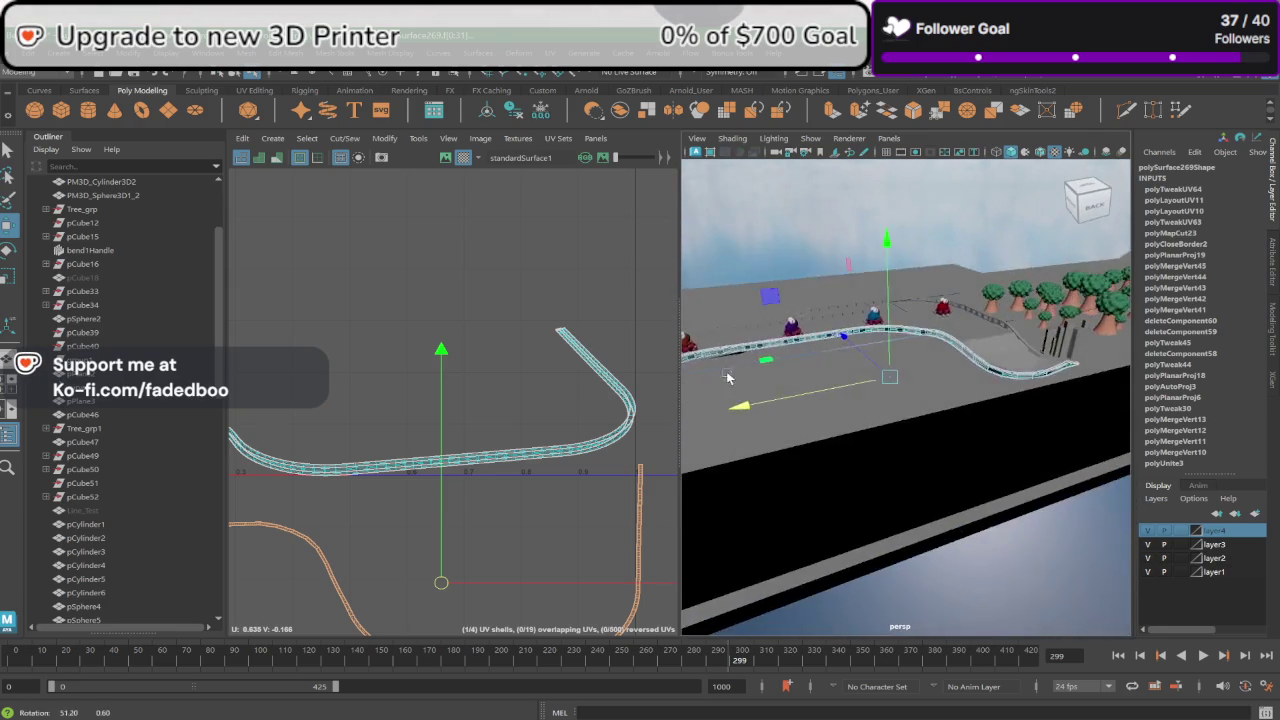
pyautogui.keyDown('alt'); pyautogui.moveTo(726, 371); pyautogui.dragTo(937, 371, button='middle'); pyautogui.keyUp('alt')
pyautogui.moveTo(937, 371)
pyautogui.keyDown('alt'); pyautogui.mouseDown(button='right')
pyautogui.moveTo(808, 366)
pyautogui.moveTo(973, 478)
pyautogui.moveTo(973, 405)
pyautogui.moveTo(943, 395)
pyautogui.moveTo(955, 424)
pyautogui.moveTo(1043, 423)
pyautogui.moveTo(1034, 371)
pyautogui.mouseUp(button='right'); pyautogui.keyUp('alt')
pyautogui.keyDown('alt'); pyautogui.moveTo(1034, 371); pyautogui.dragTo(1038, 439); pyautogui.keyUp('alt')
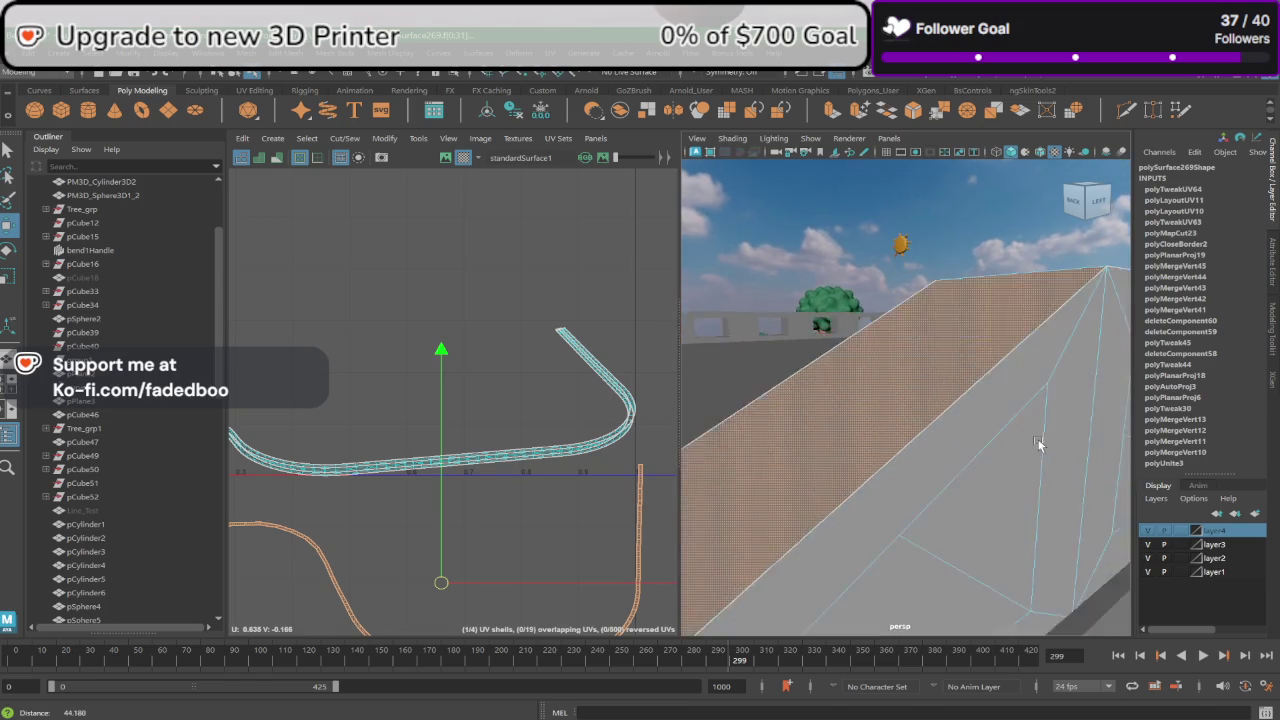
pyautogui.keyDown('alt'); pyautogui.moveTo(1038, 439); pyautogui.dragTo(1025, 438, button='right'); pyautogui.keyUp('alt')
pyautogui.moveTo(950, 405)
pyautogui.mouseDown(button='right')
pyautogui.moveTo(934, 334)
pyautogui.moveTo(955, 320)
pyautogui.mouseUp(button='right')
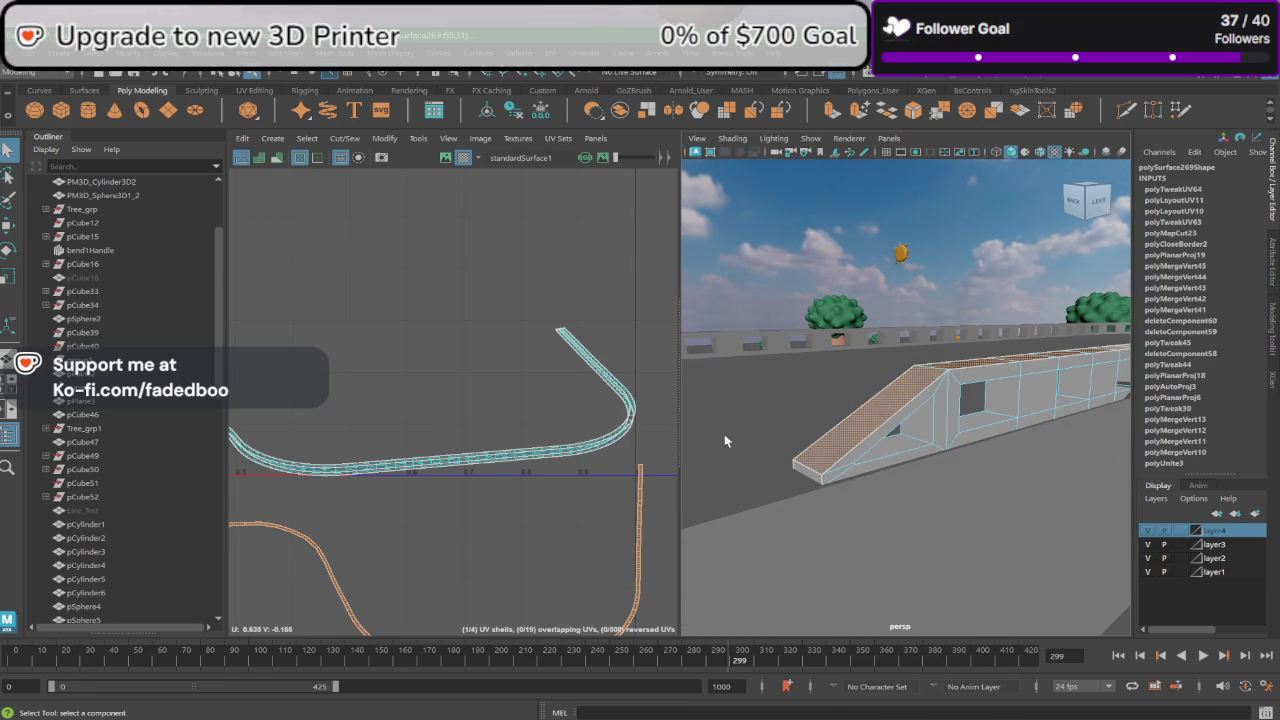
# Step: Start a seam selection with edges on the ramp wall, including a vertical edge
pyautogui.click(881, 452)
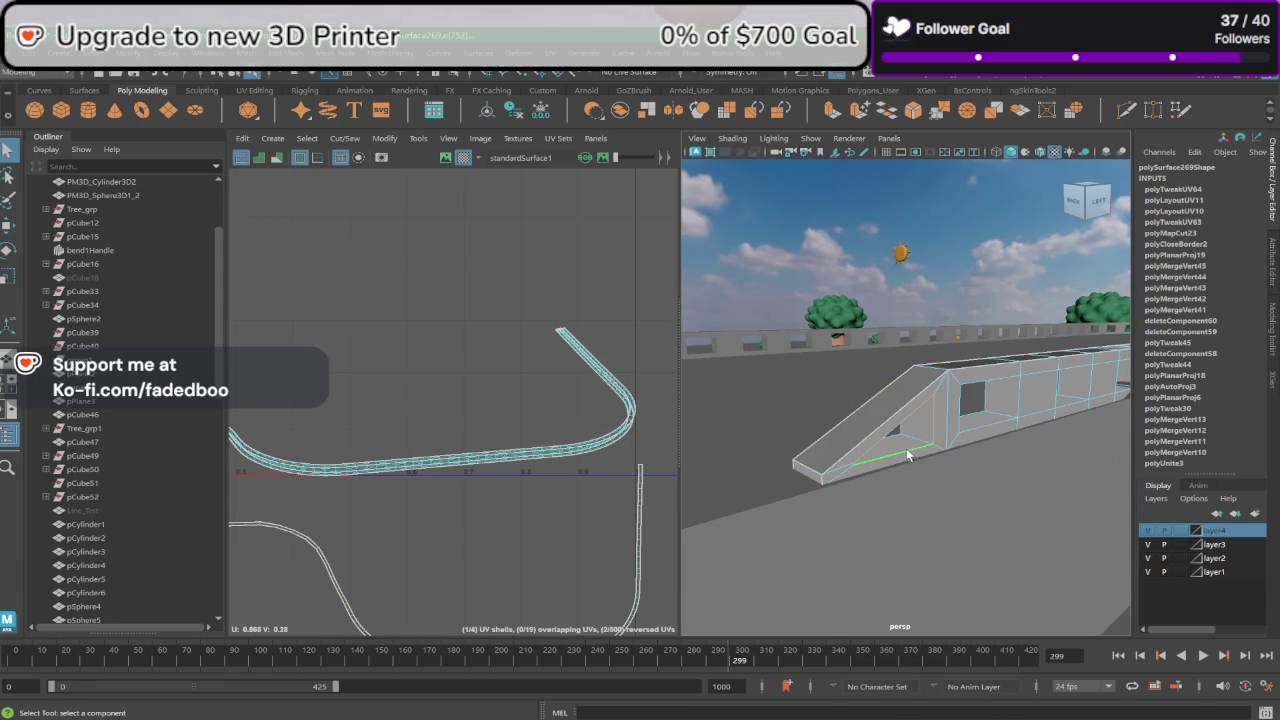
pyautogui.keyDown('alt'); pyautogui.moveTo(1002, 453); pyautogui.dragTo(984, 450, button='middle'); pyautogui.keyUp('alt')
pyautogui.scroll(2, 984, 450)
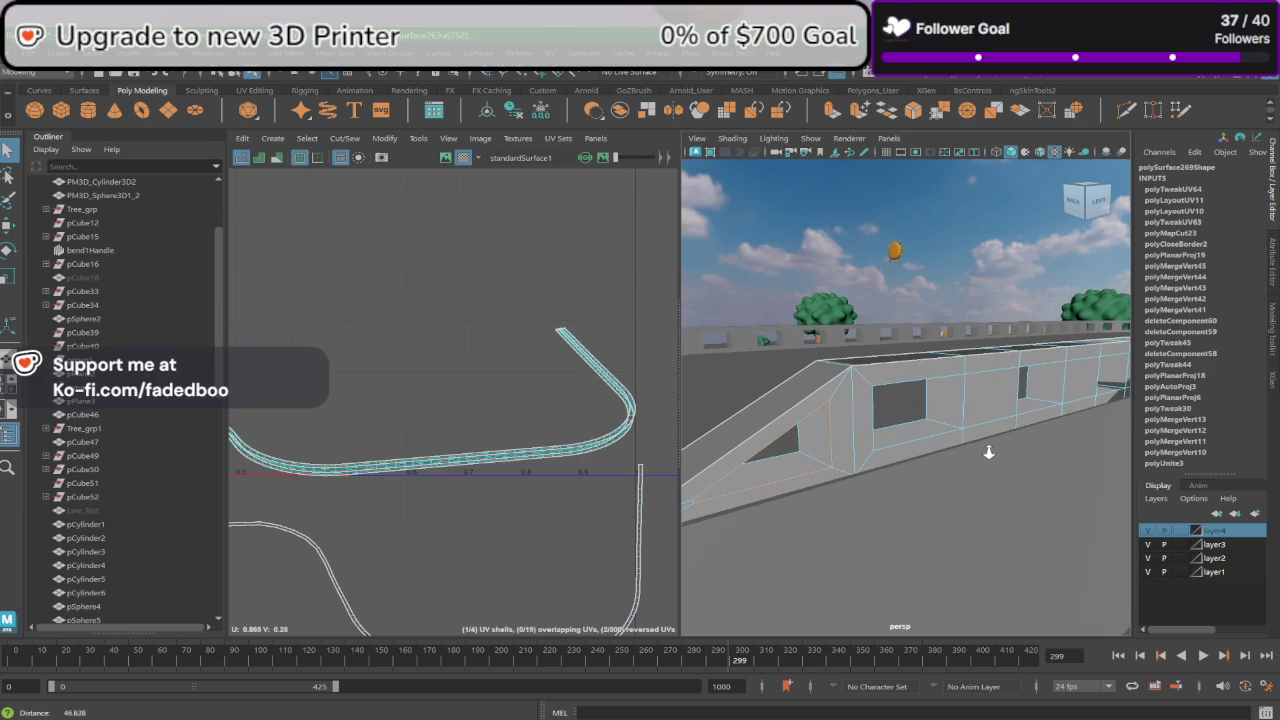
pyautogui.keyDown('shift'); pyautogui.click(906, 436); pyautogui.keyUp('shift')
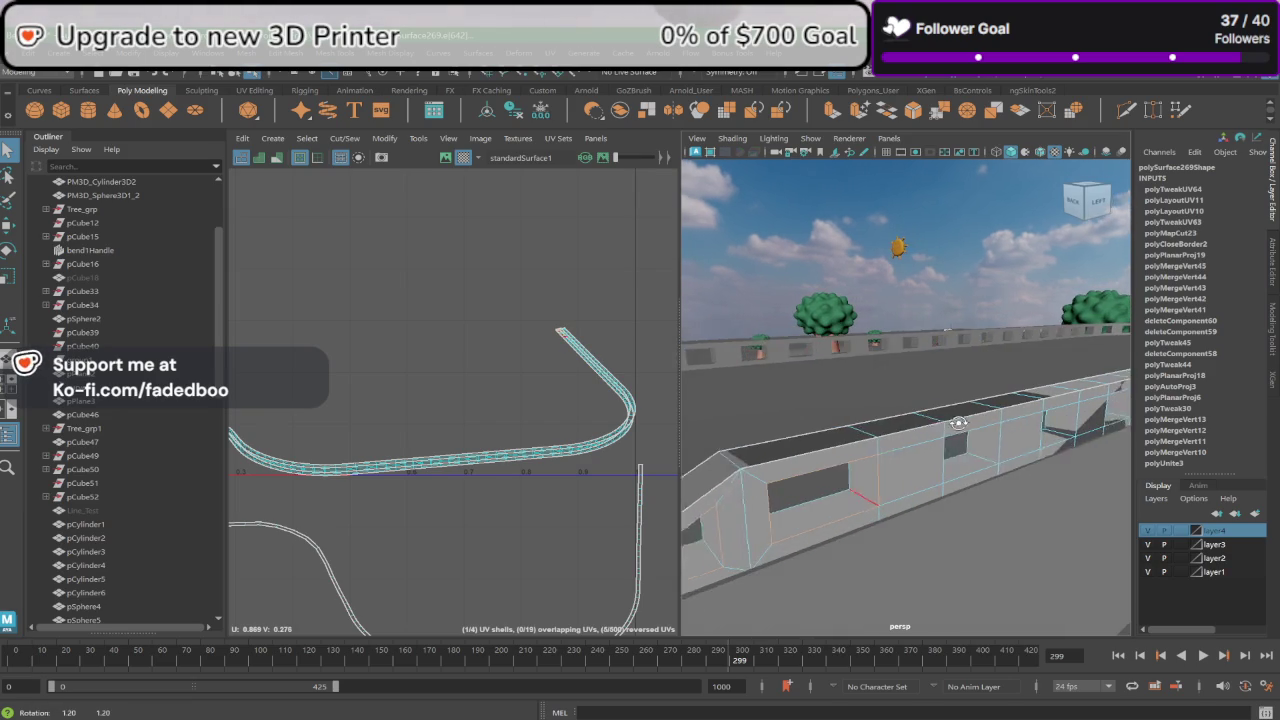
pyautogui.keyDown('alt'); pyautogui.moveTo(960, 405); pyautogui.dragTo(895, 468); pyautogui.keyUp('alt')
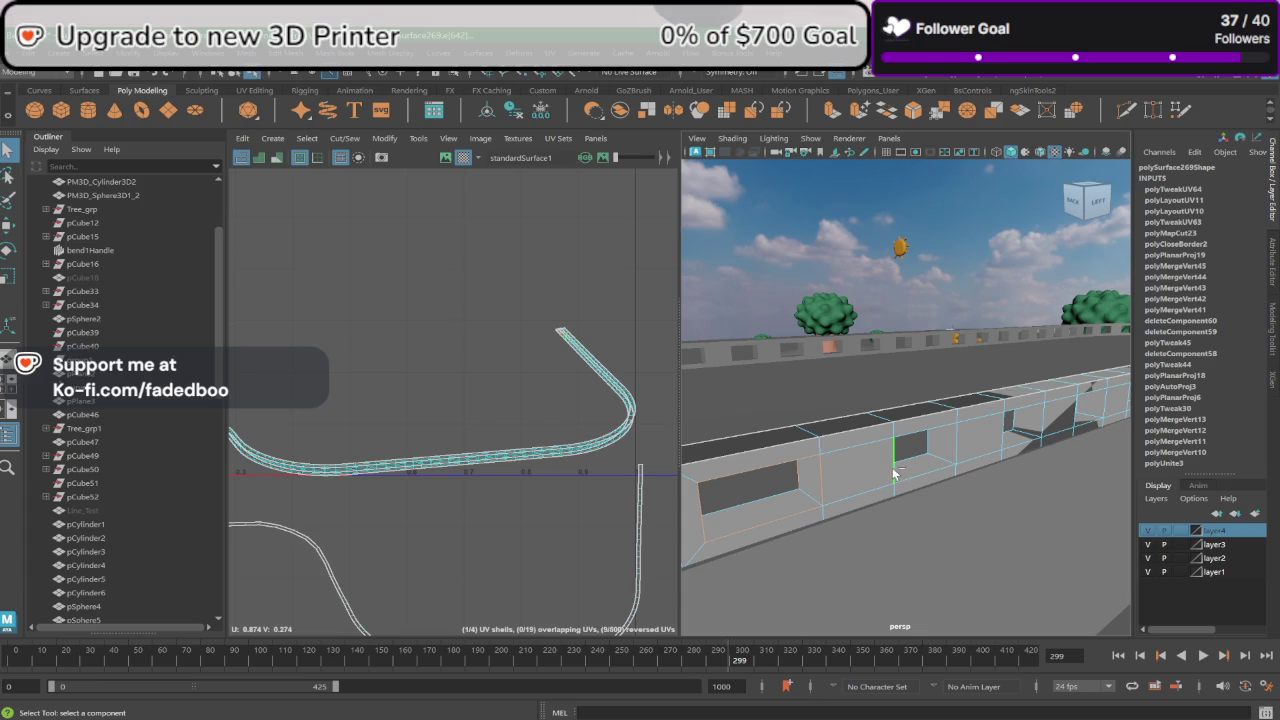
pyautogui.keyDown('shift'); pyautogui.click(957, 440); pyautogui.keyUp('shift')
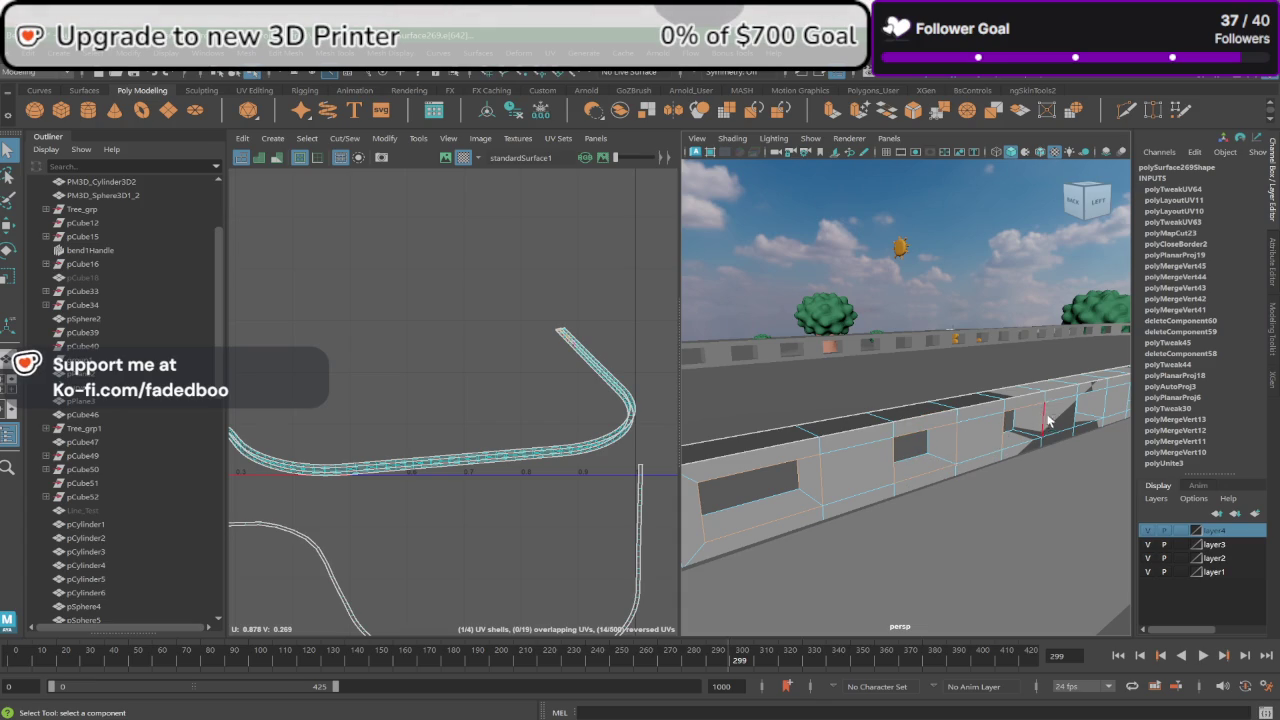
# Step: Orbit to face the wall opening and add the horizontal edge beneath it
pyautogui.keyDown('alt'); pyautogui.moveTo(1032, 442); pyautogui.dragTo(891, 438); pyautogui.keyUp('alt')
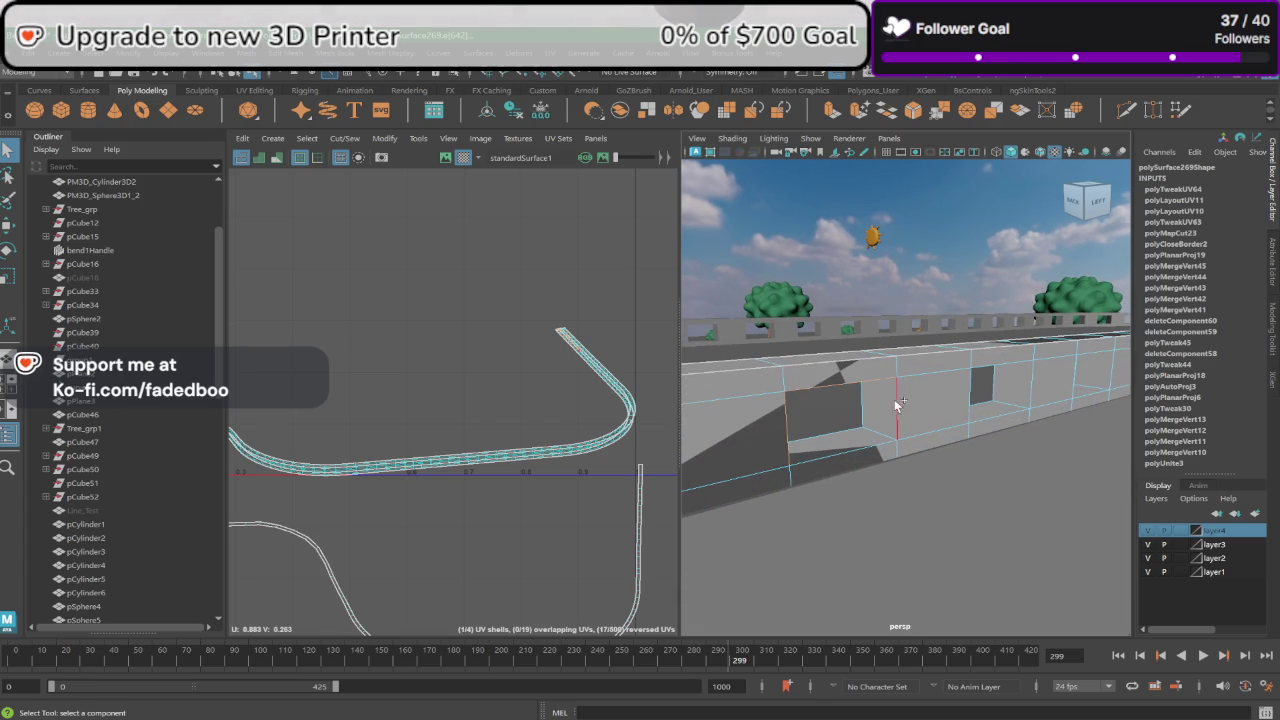
pyautogui.keyDown('alt'); pyautogui.moveTo(873, 446); pyautogui.dragTo(885, 420); pyautogui.keyUp('alt')
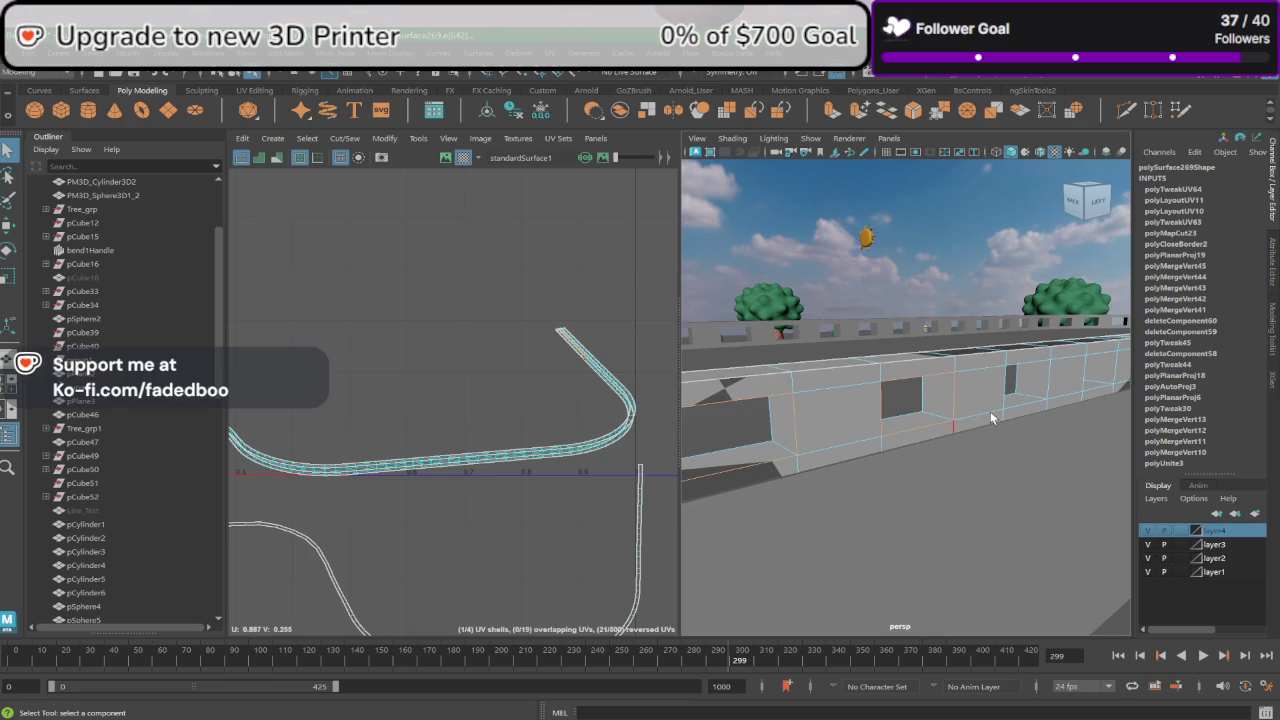
pyautogui.scroll(2, 991, 418)
pyautogui.scroll(3, 967, 415)
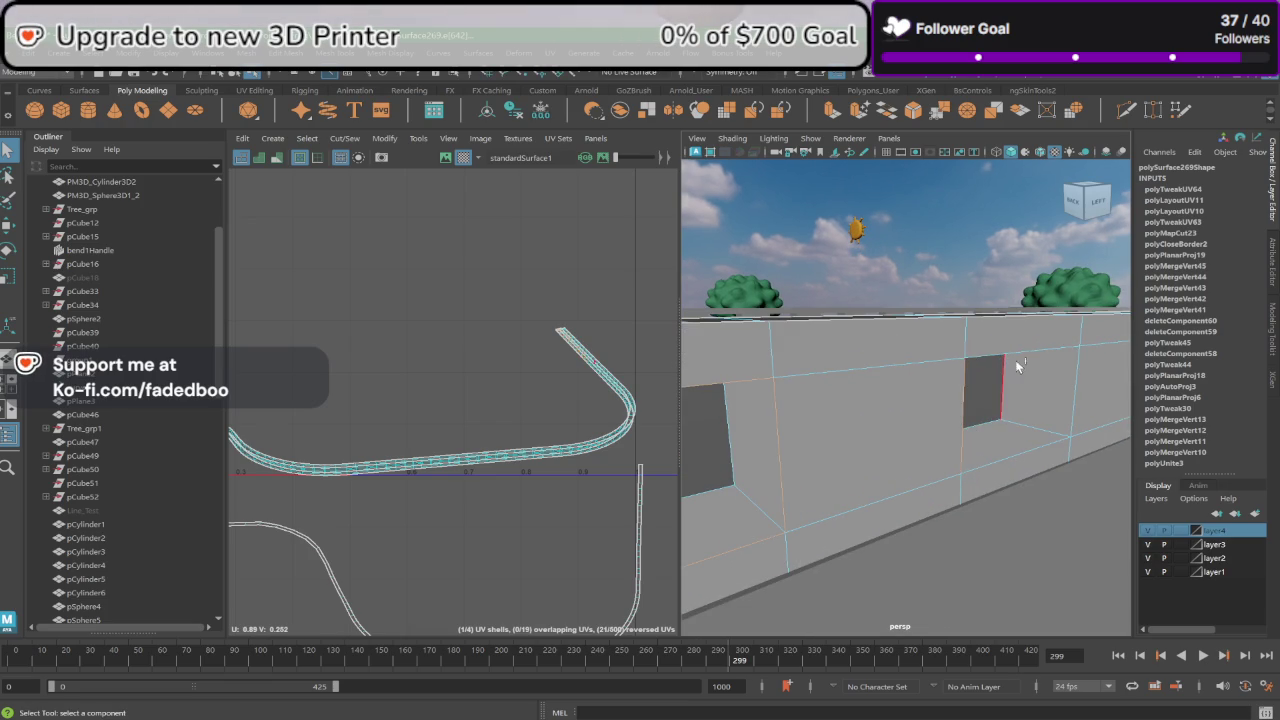
pyautogui.scroll(-2, 1064, 450)
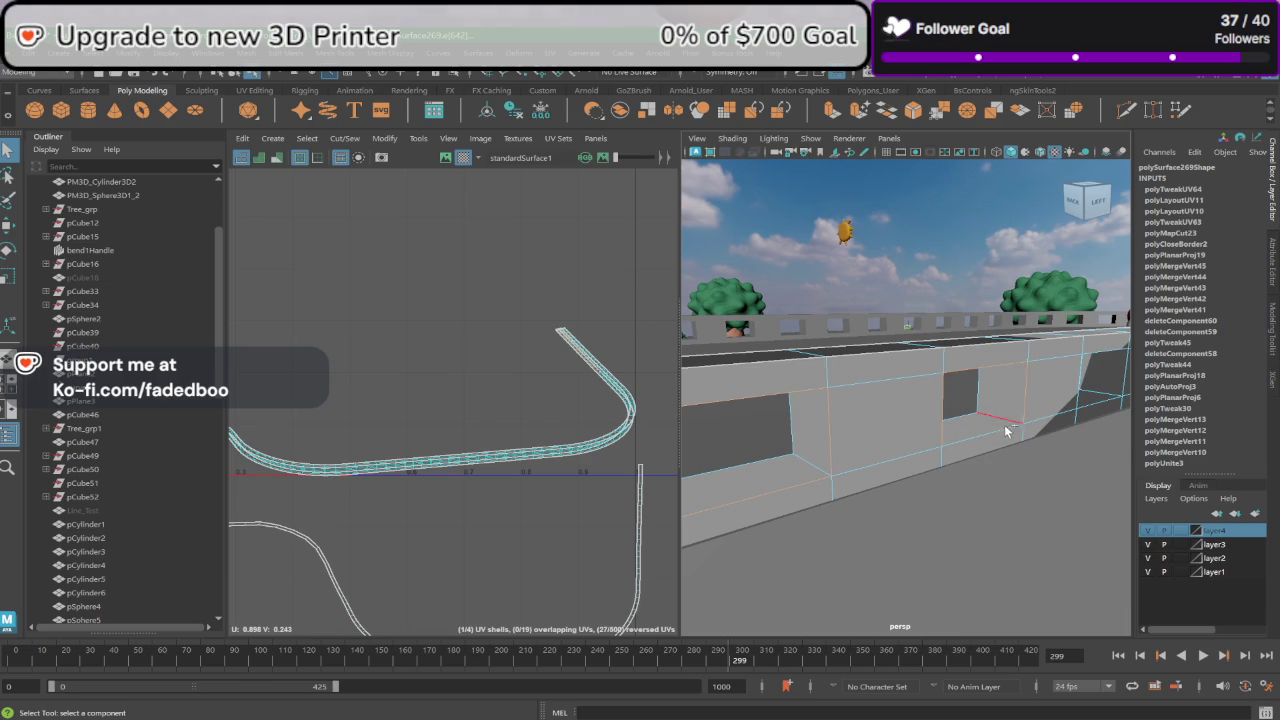
pyautogui.moveTo(1040, 432)
pyautogui.keyDown('alt'); pyautogui.mouseDown()
pyautogui.moveTo(1054, 426)
pyautogui.moveTo(917, 446)
pyautogui.mouseUp(); pyautogui.keyUp('alt')
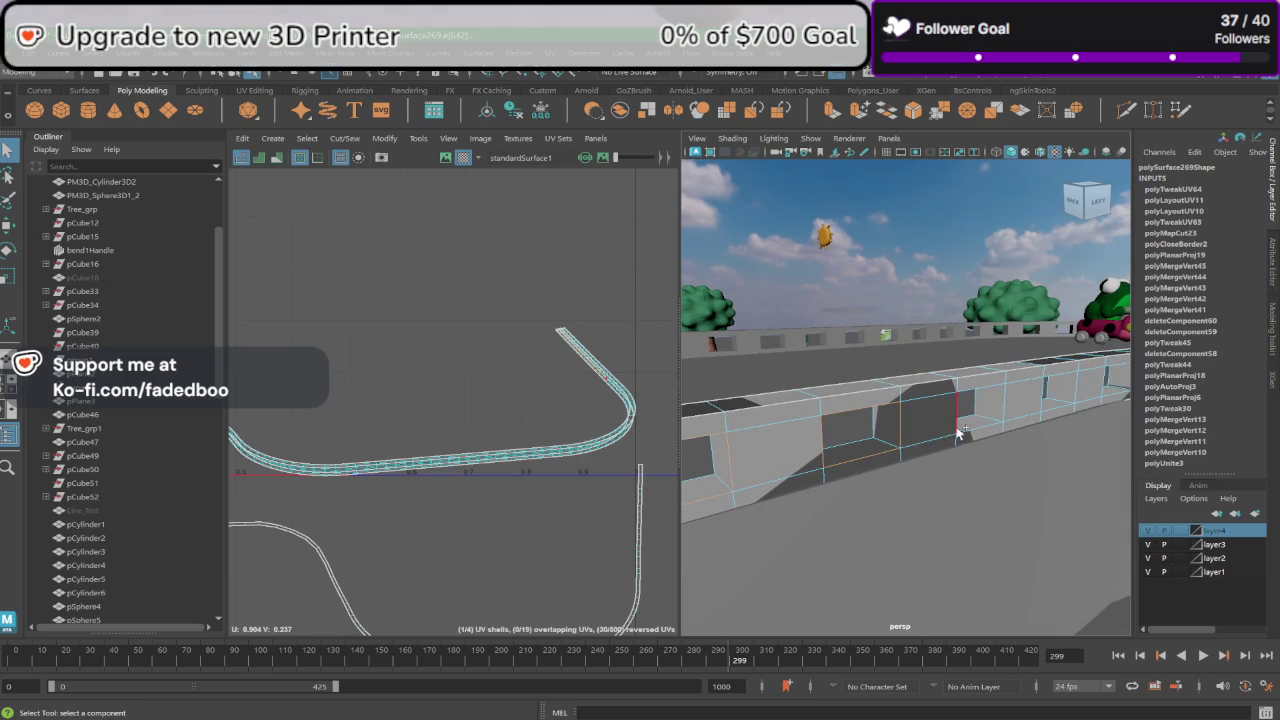
pyautogui.moveTo(1000, 432)
pyautogui.keyDown('alt'); pyautogui.mouseDown()
pyautogui.moveTo(1014, 429)
pyautogui.moveTo(951, 443)
pyautogui.mouseUp(); pyautogui.keyUp('alt')
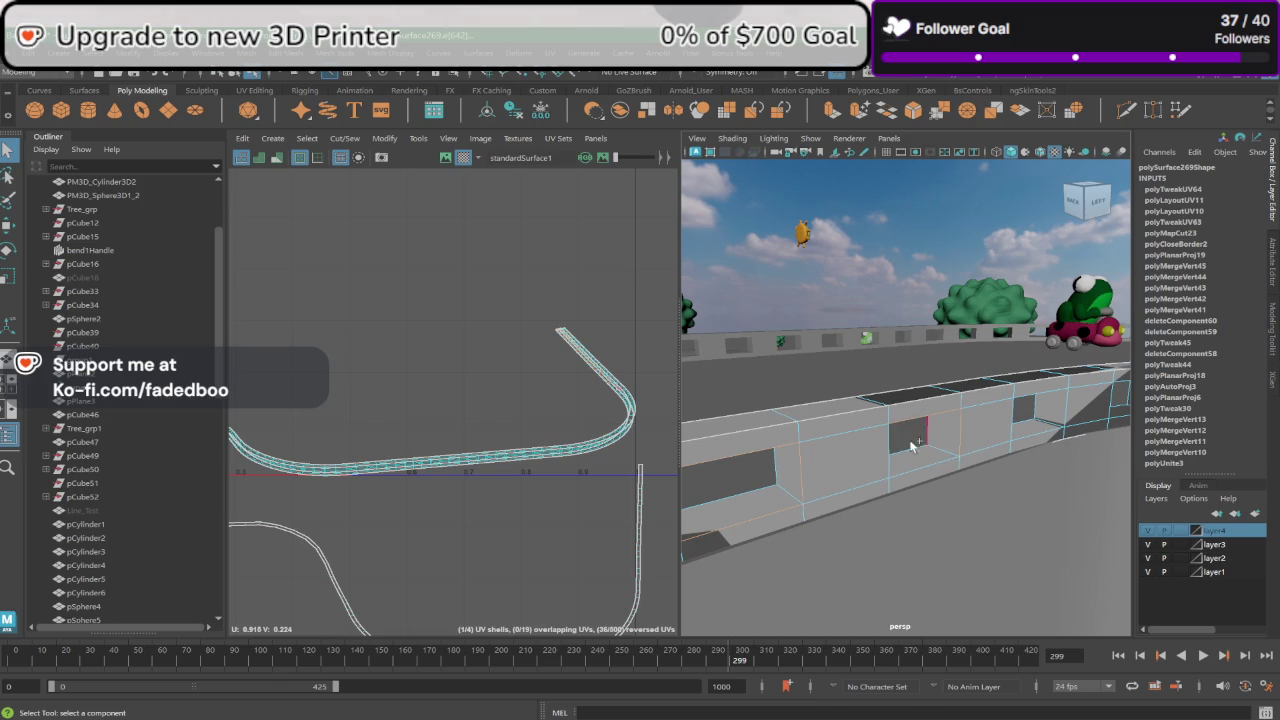
pyautogui.click(907, 474)
pyautogui.keyDown('alt'); pyautogui.moveTo(980, 477); pyautogui.dragTo(929, 437); pyautogui.keyUp('alt')
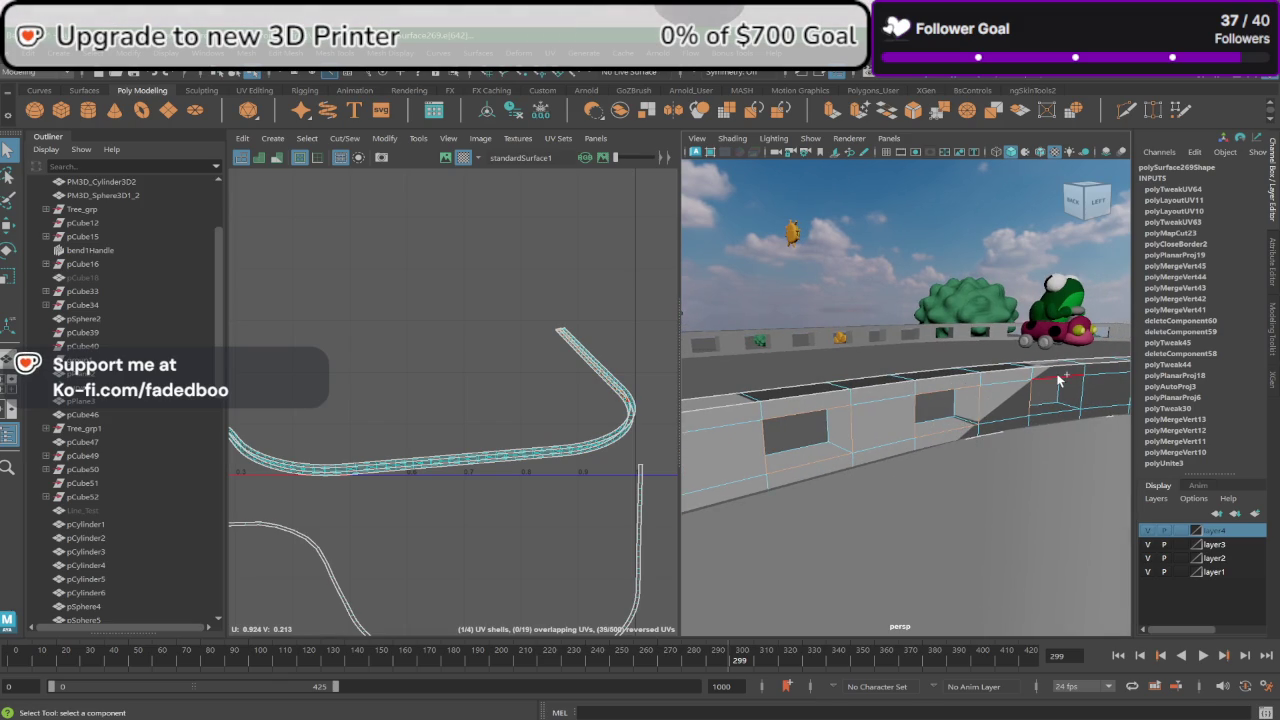
# Step: Orbit along the barrier and add a wall panel's bottom edge to the selection
pyautogui.keyDown('alt'); pyautogui.moveTo(1035, 418); pyautogui.dragTo(1031, 424); pyautogui.keyUp('alt')
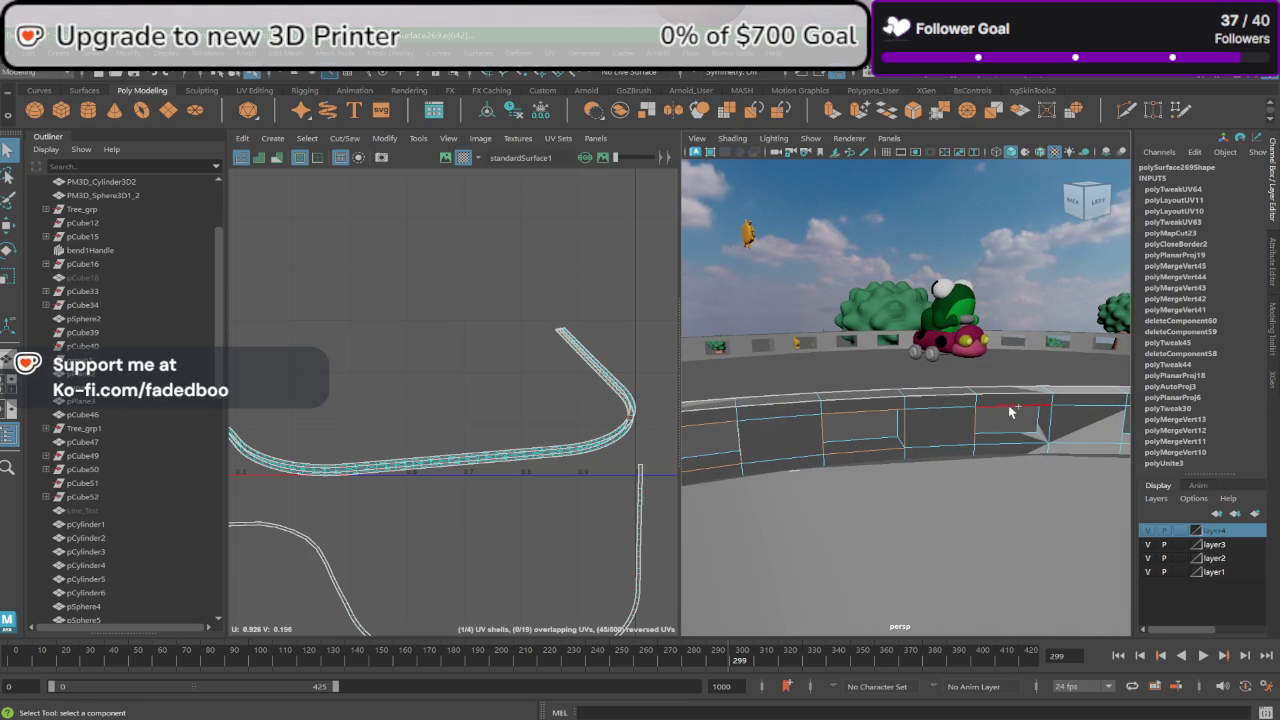
pyautogui.keyDown('alt'); pyautogui.moveTo(1077, 443); pyautogui.dragTo(1013, 448); pyautogui.keyUp('alt')
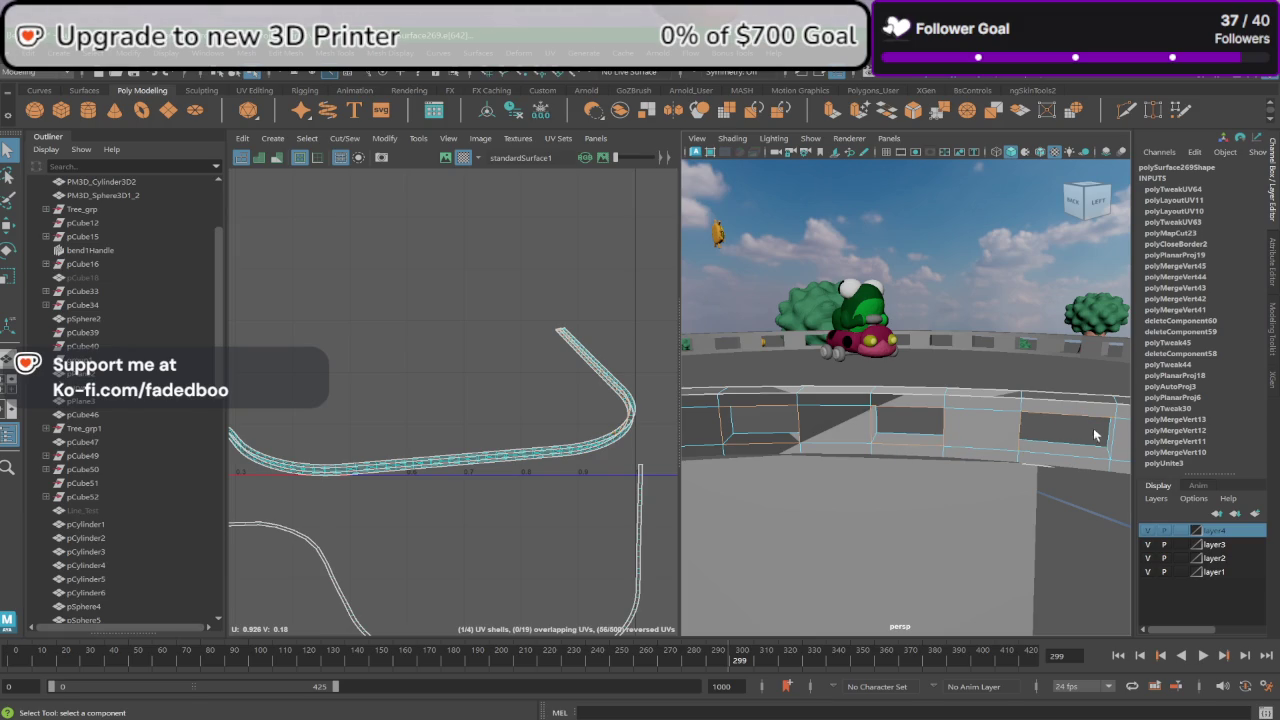
pyautogui.moveTo(1083, 456)
pyautogui.keyDown('alt'); pyautogui.mouseDown()
pyautogui.moveTo(1035, 437)
pyautogui.moveTo(953, 440)
pyautogui.mouseUp(); pyautogui.keyUp('alt')
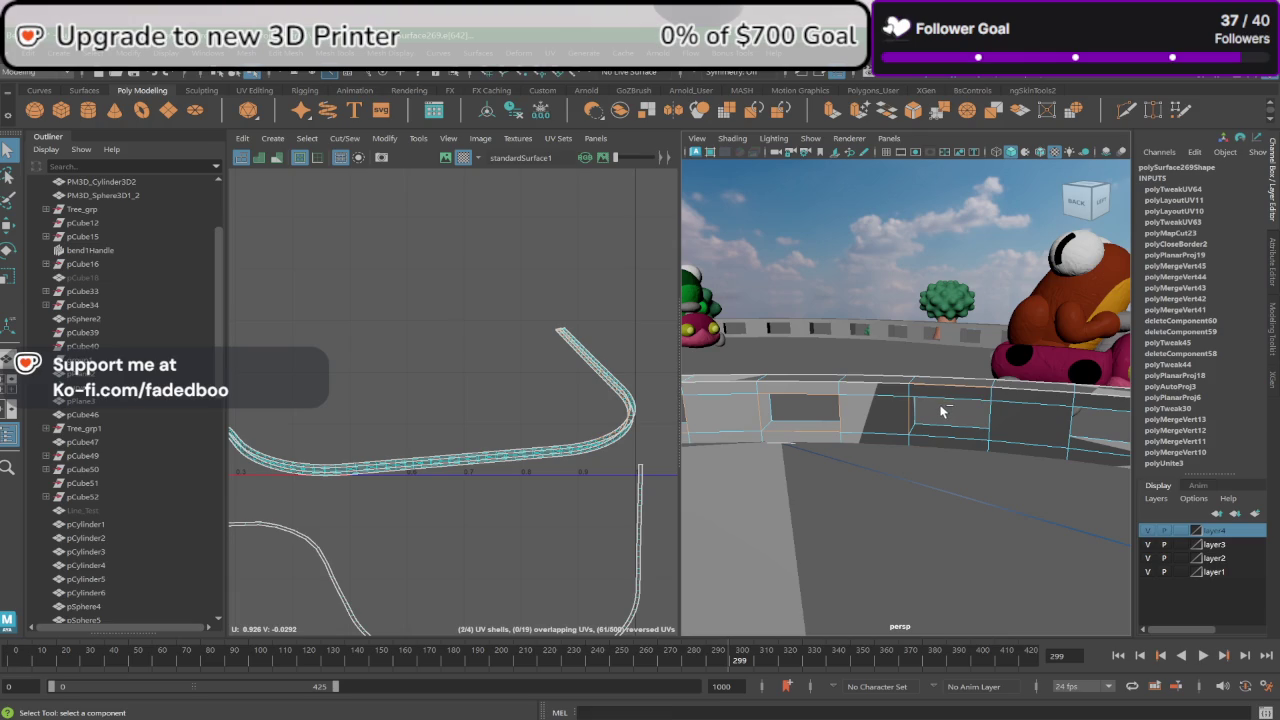
pyautogui.click(978, 430)
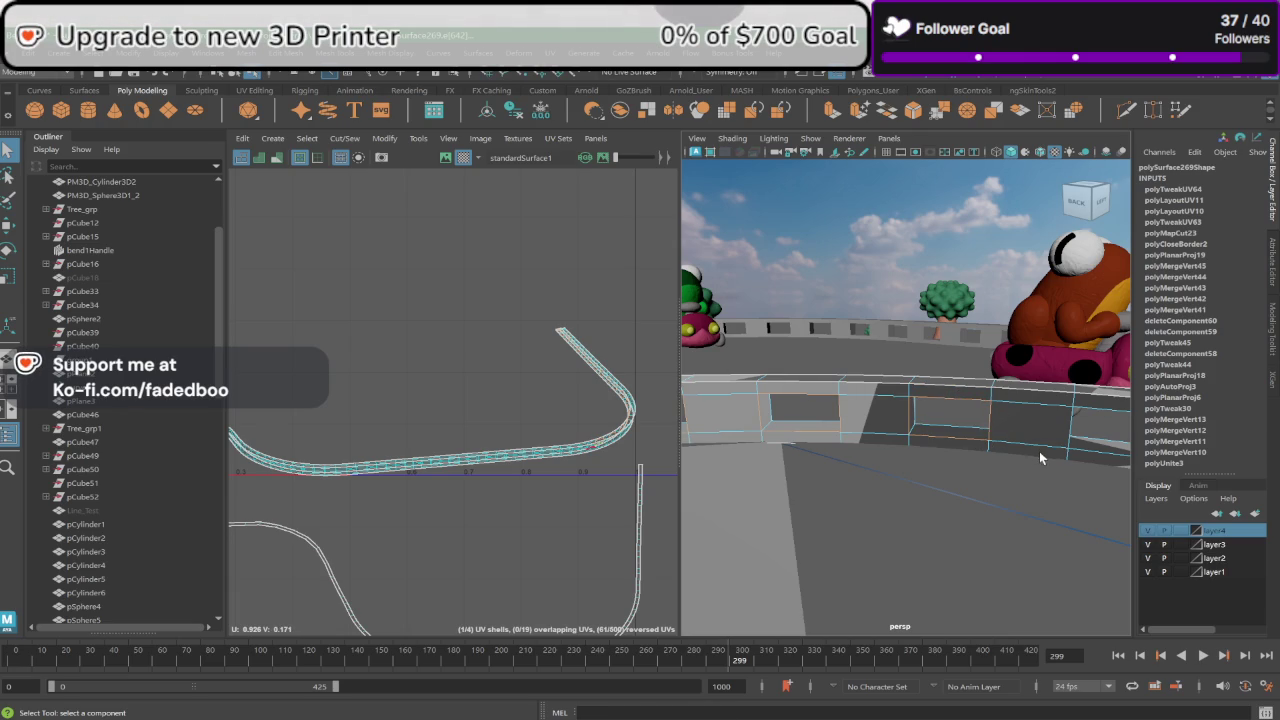
# Step: Add two vertical edges beside the next wall openings to the selection
pyautogui.keyDown('alt'); pyautogui.moveTo(1039, 458); pyautogui.dragTo(970, 445); pyautogui.keyUp('alt')
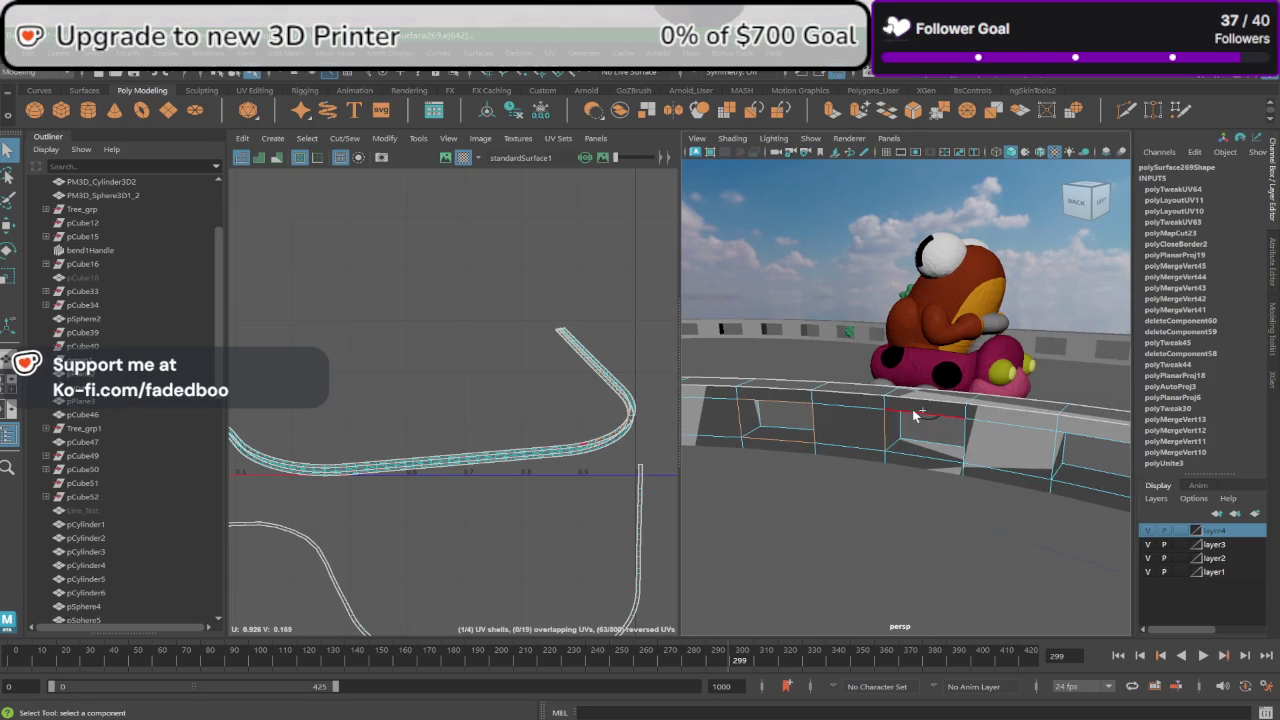
pyautogui.keyDown('alt'); pyautogui.moveTo(1025, 485); pyautogui.dragTo(988, 475); pyautogui.keyUp('alt')
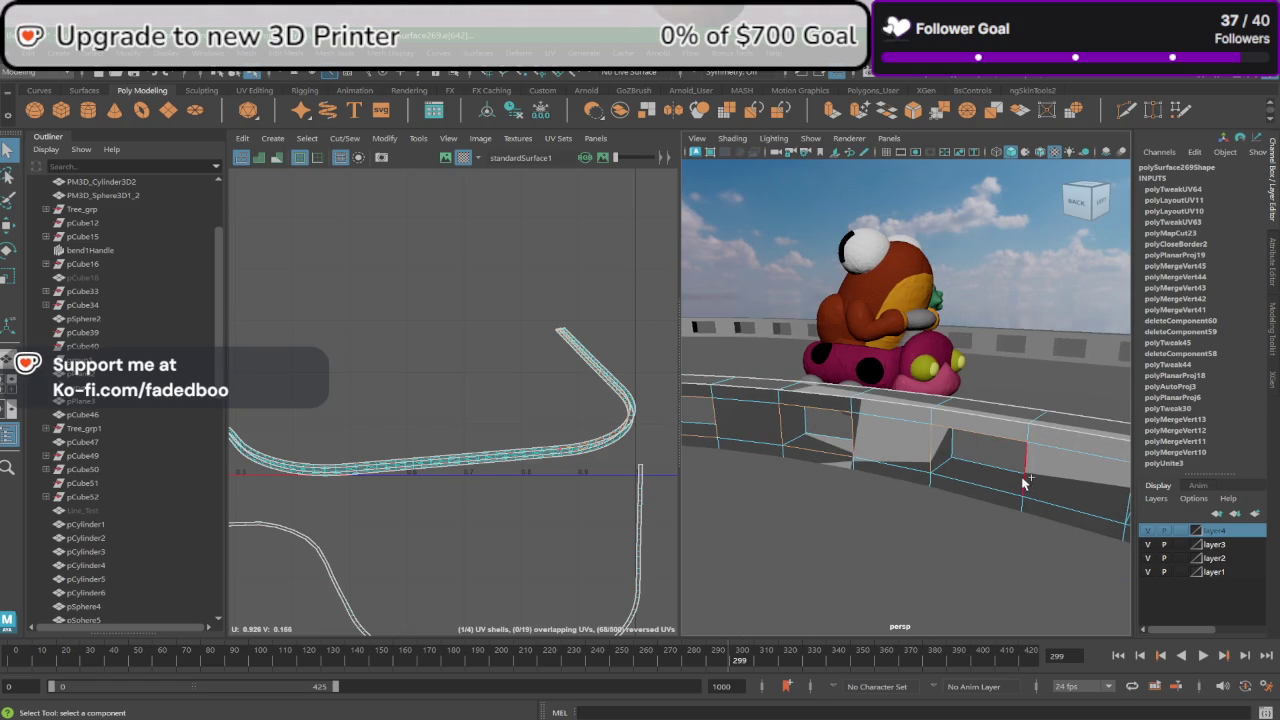
pyautogui.moveTo(1036, 507)
pyautogui.keyDown('alt'); pyautogui.mouseDown()
pyautogui.moveTo(1011, 505)
pyautogui.moveTo(1005, 480)
pyautogui.moveTo(948, 471)
pyautogui.mouseUp(); pyautogui.keyUp('alt')
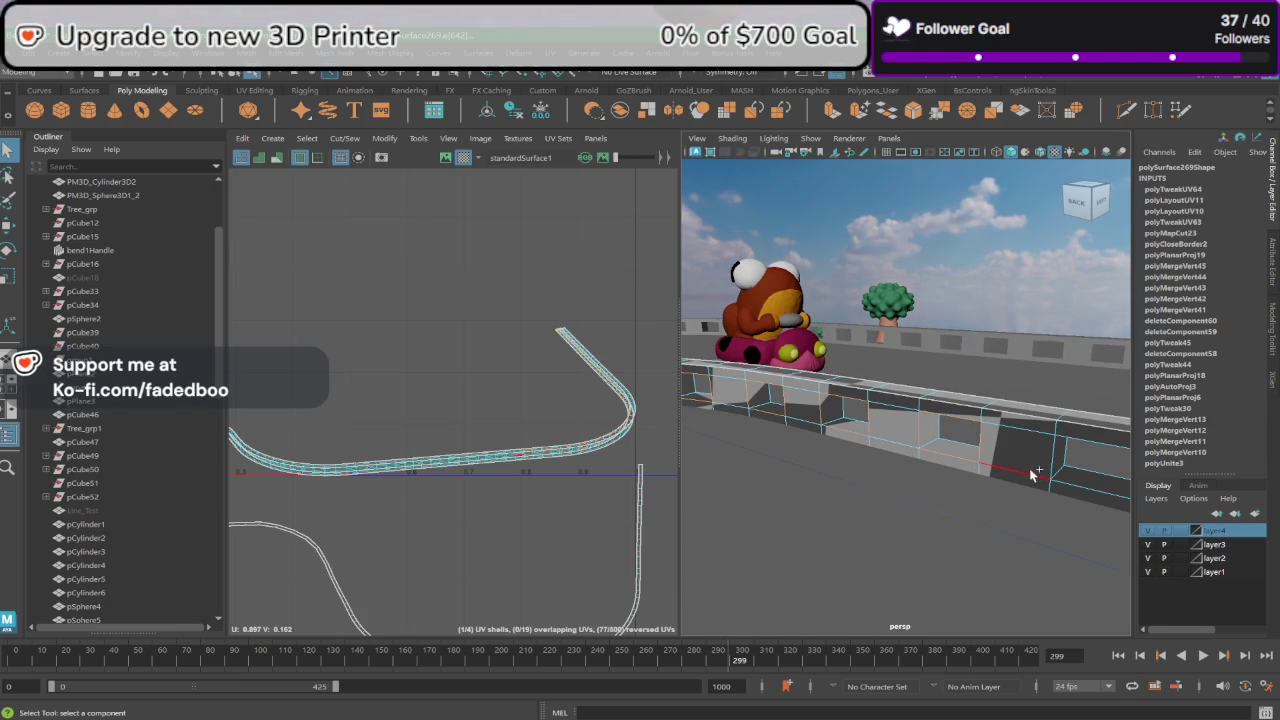
pyautogui.keyDown('alt'); pyautogui.moveTo(1086, 466); pyautogui.dragTo(912, 417); pyautogui.keyUp('alt')
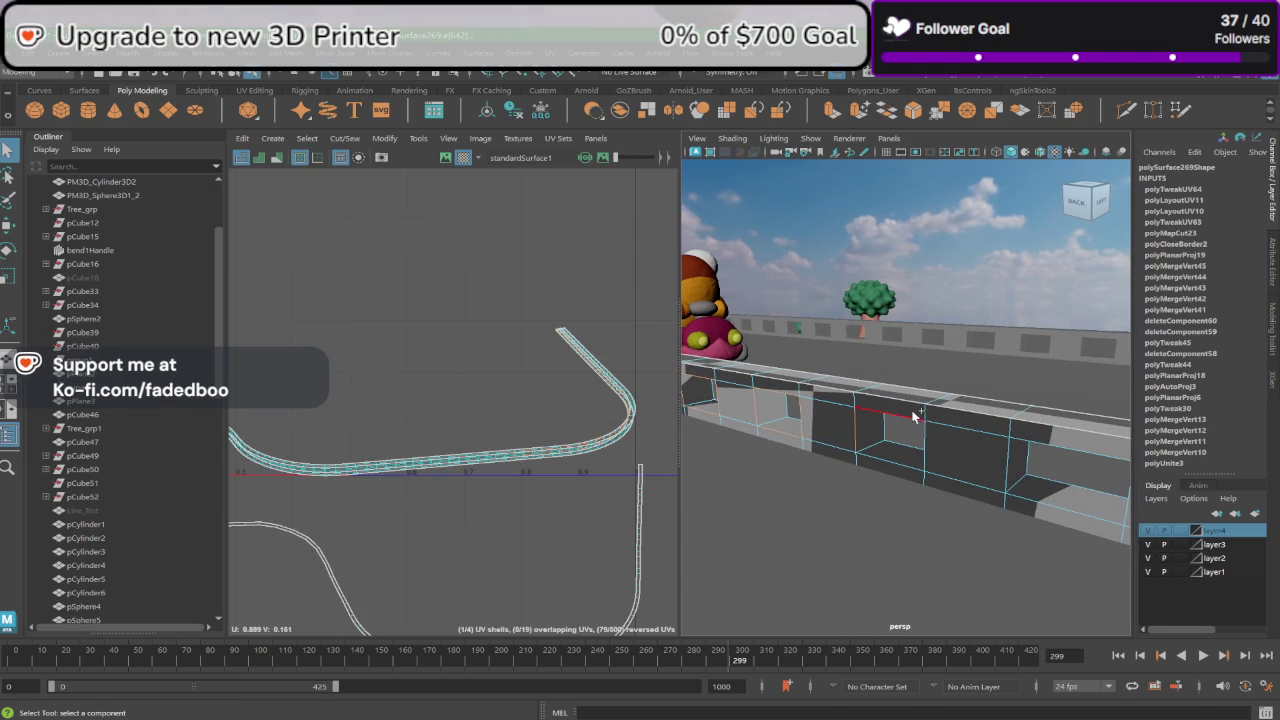
pyautogui.moveTo(903, 462)
pyautogui.keyDown('alt'); pyautogui.mouseDown()
pyautogui.moveTo(1011, 520)
pyautogui.moveTo(929, 451)
pyautogui.mouseUp(); pyautogui.keyUp('alt')
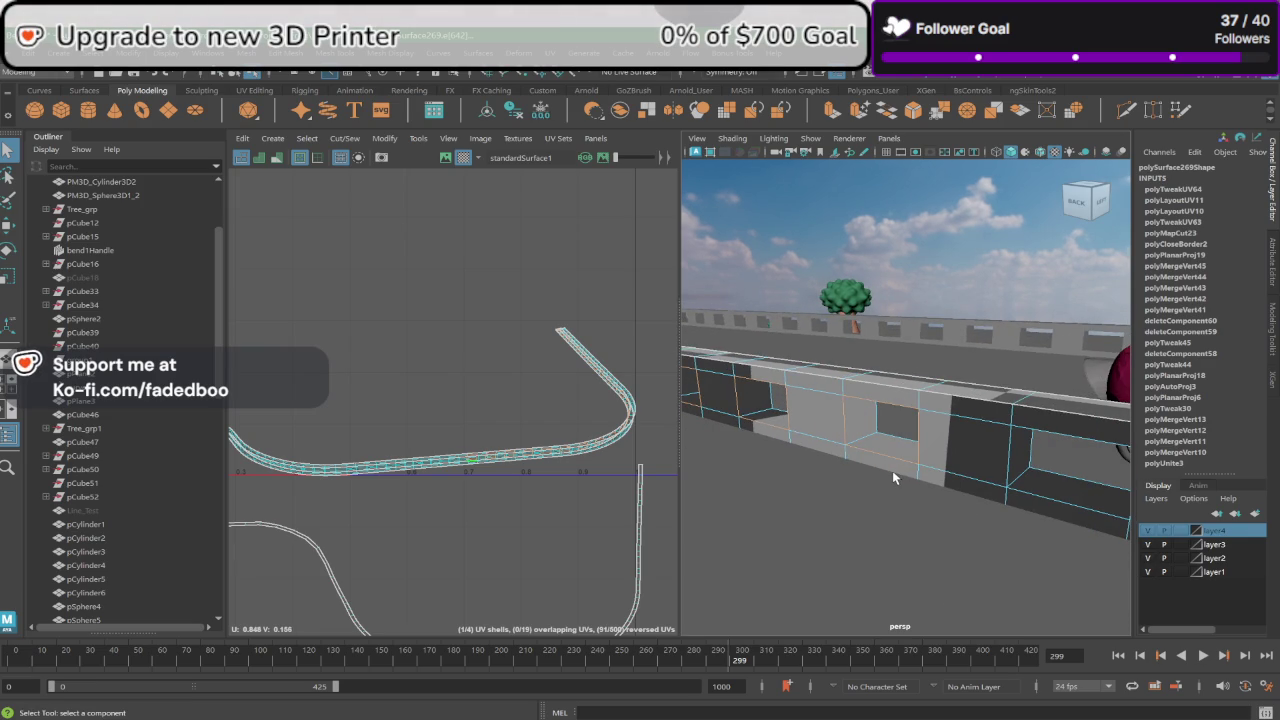
pyautogui.keyDown('alt'); pyautogui.moveTo(929, 506); pyautogui.dragTo(901, 480, button='middle'); pyautogui.keyUp('alt')
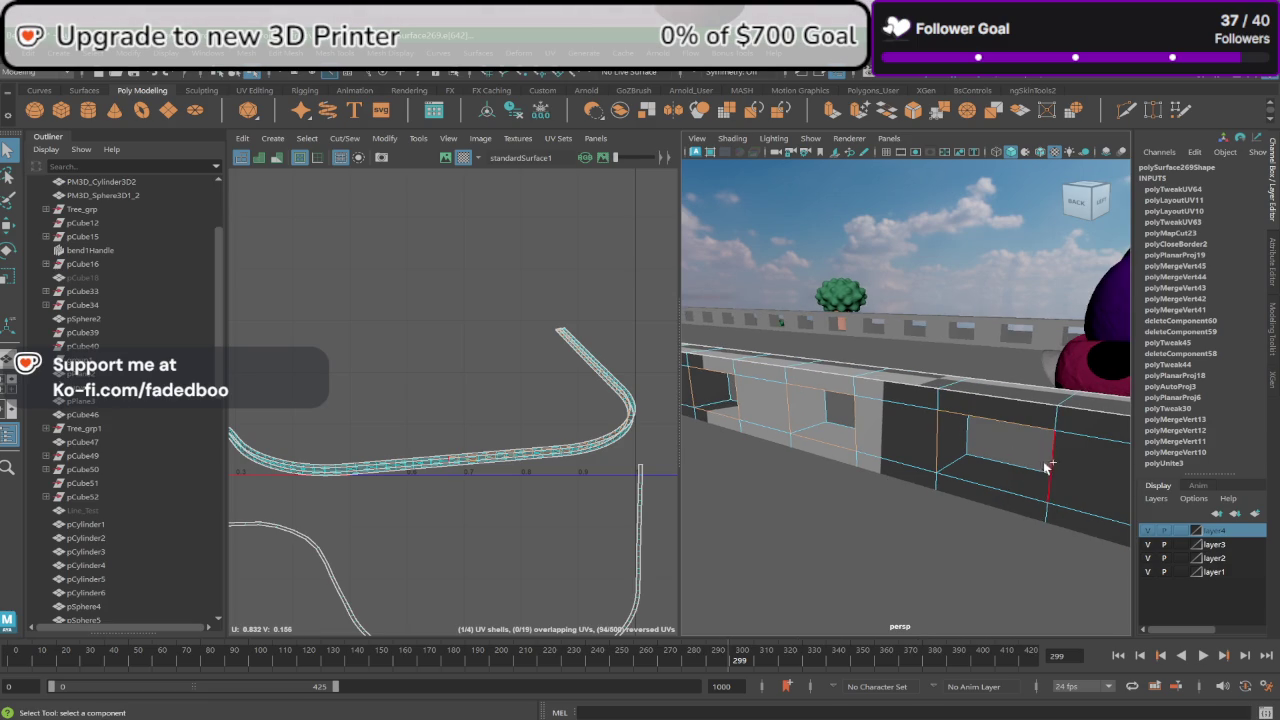
pyautogui.keyDown('alt'); pyautogui.moveTo(1025, 505); pyautogui.dragTo(1008, 480); pyautogui.keyUp('alt')
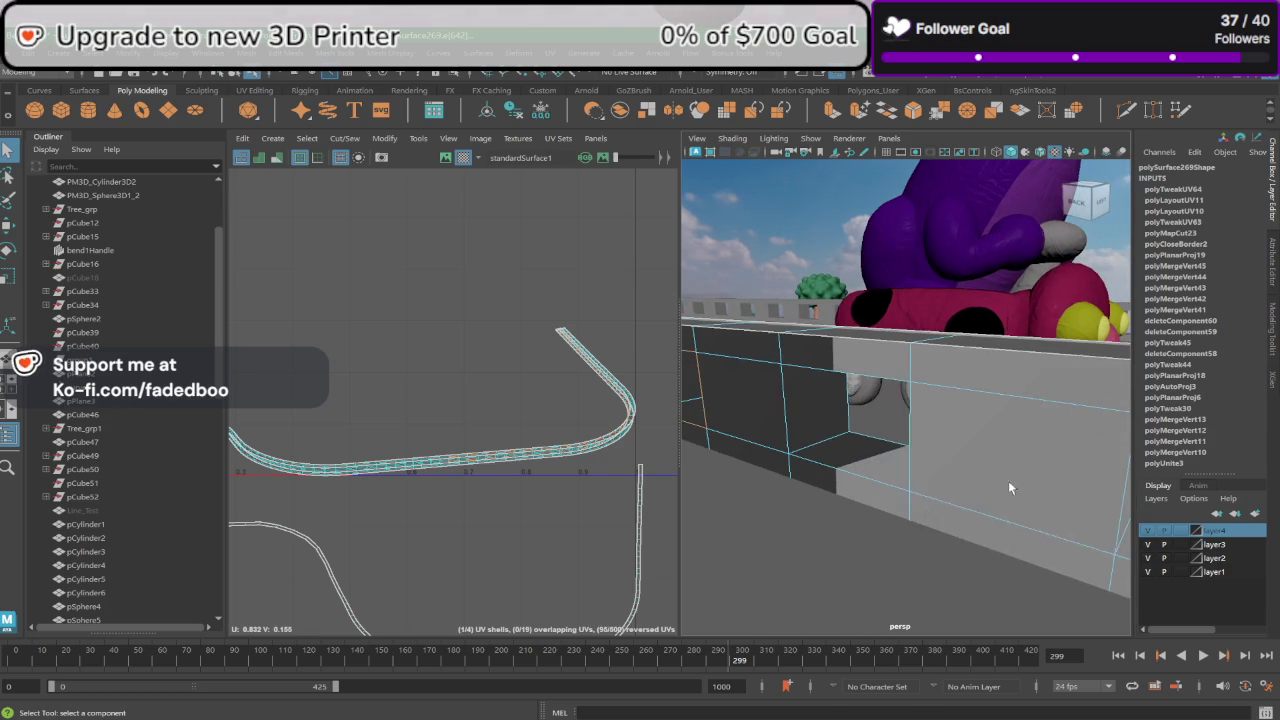
pyautogui.keyDown('shift'); pyautogui.click(924, 441); pyautogui.keyUp('shift')
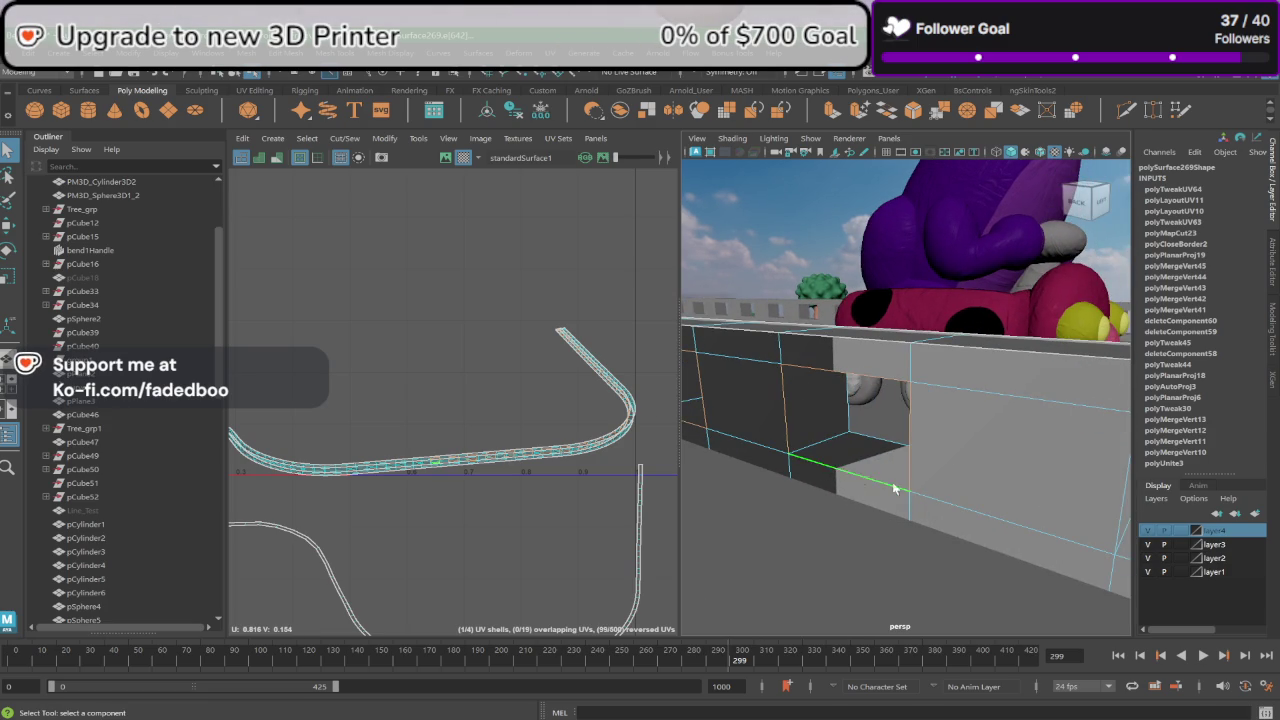
pyautogui.keyDown('alt'); pyautogui.moveTo(894, 486); pyautogui.dragTo(963, 477); pyautogui.keyUp('alt')
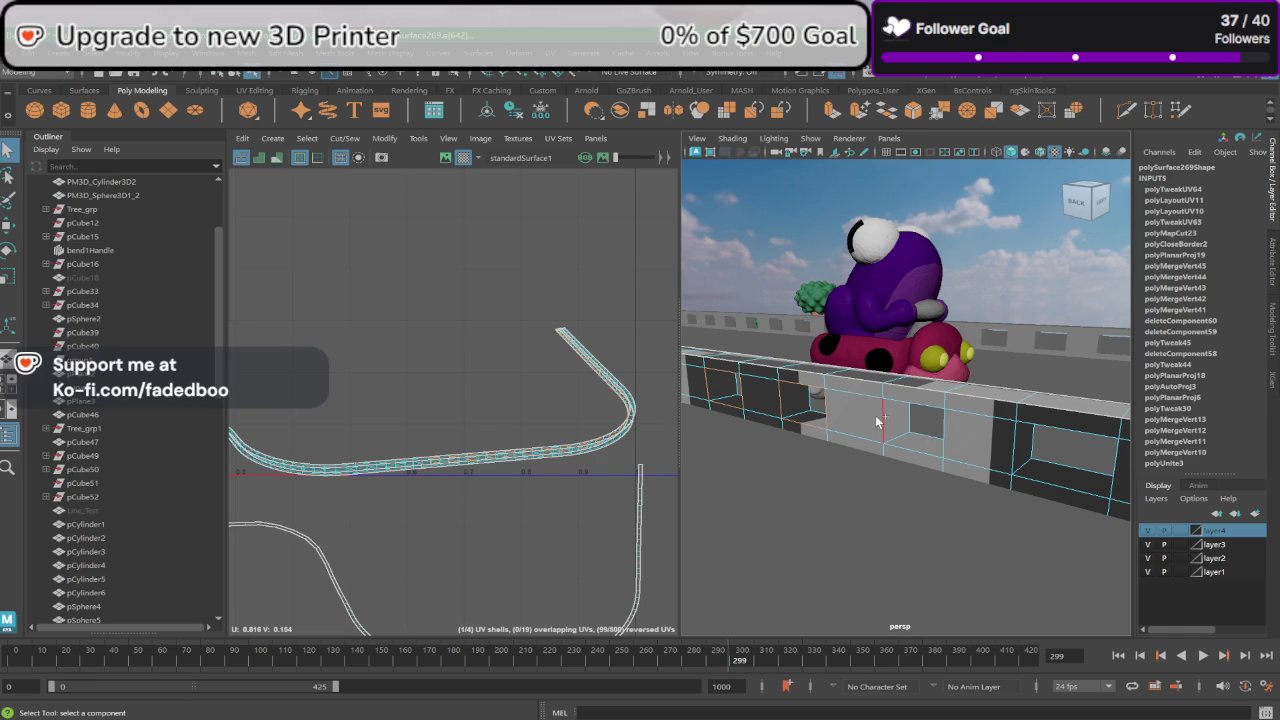
pyautogui.keyDown('shift'); pyautogui.click(880, 420); pyautogui.keyUp('shift')
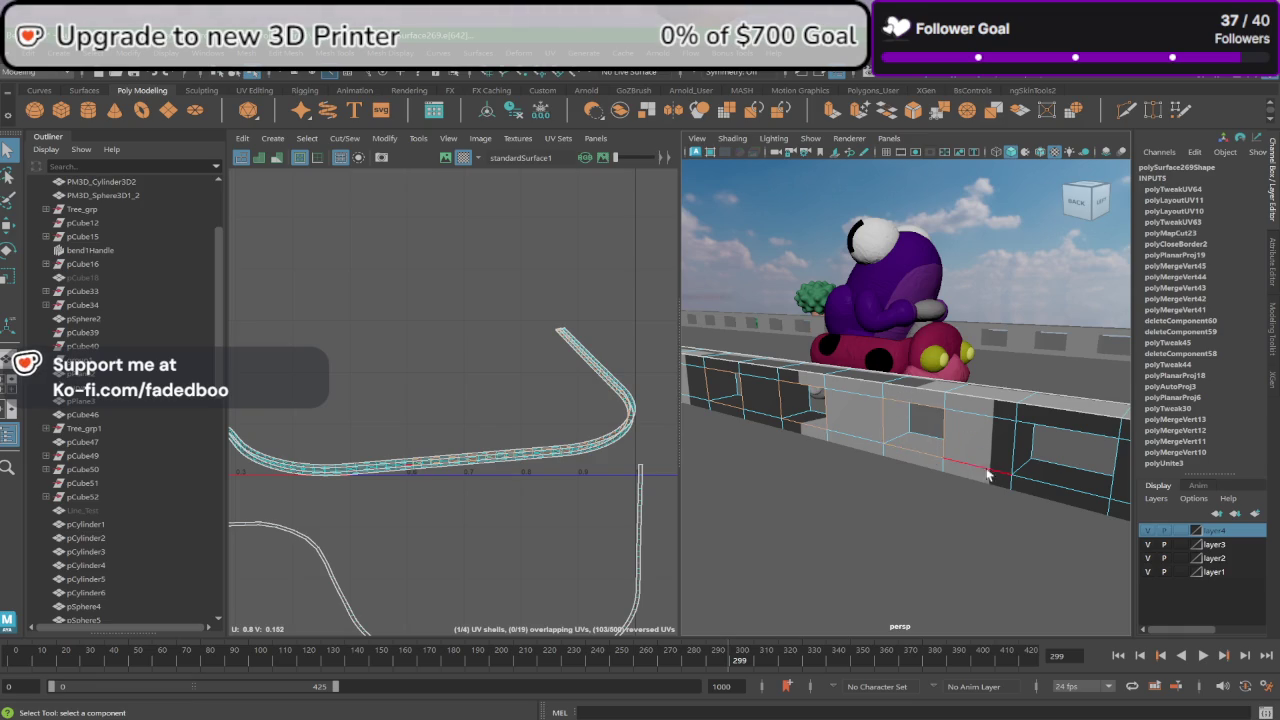
# Step: Add the top and bottom edges of the next wall recesses to the selection
pyautogui.keyDown('alt'); pyautogui.moveTo(1005, 485); pyautogui.dragTo(912, 460); pyautogui.keyUp('alt')
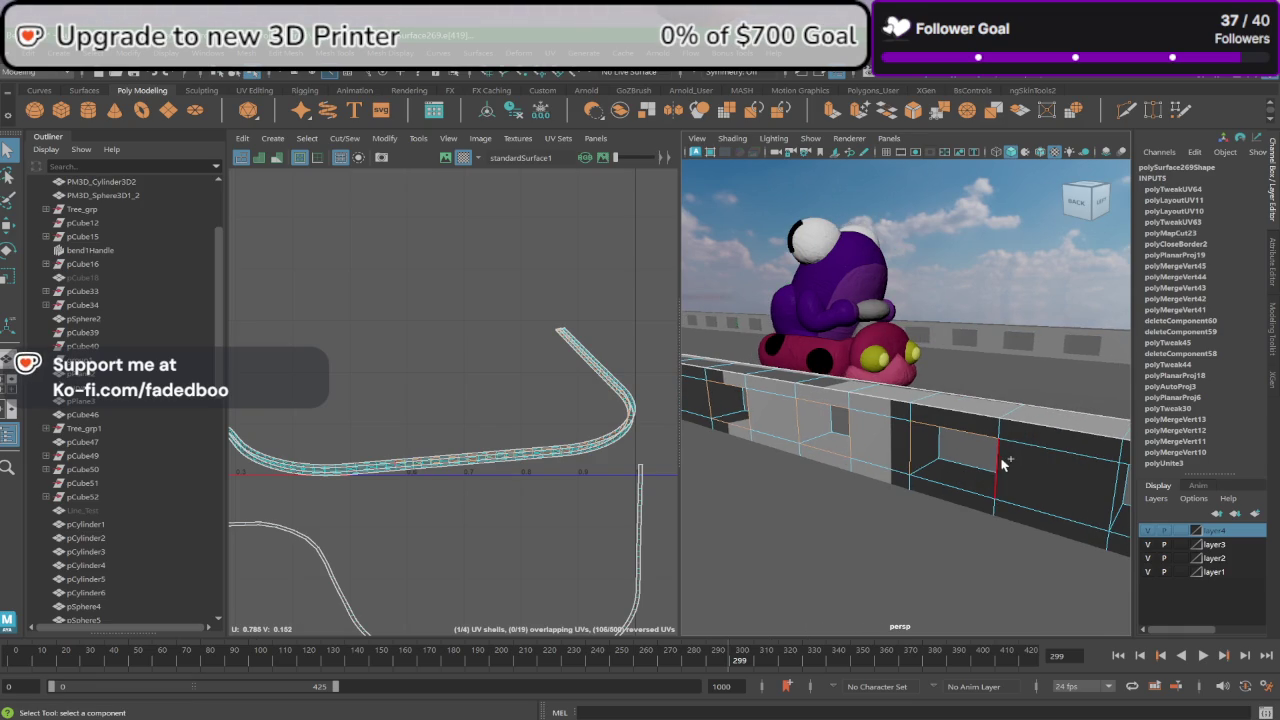
pyautogui.moveTo(966, 487)
pyautogui.keyDown('alt'); pyautogui.mouseDown()
pyautogui.moveTo(1017, 511)
pyautogui.moveTo(964, 490)
pyautogui.mouseUp(); pyautogui.keyUp('alt')
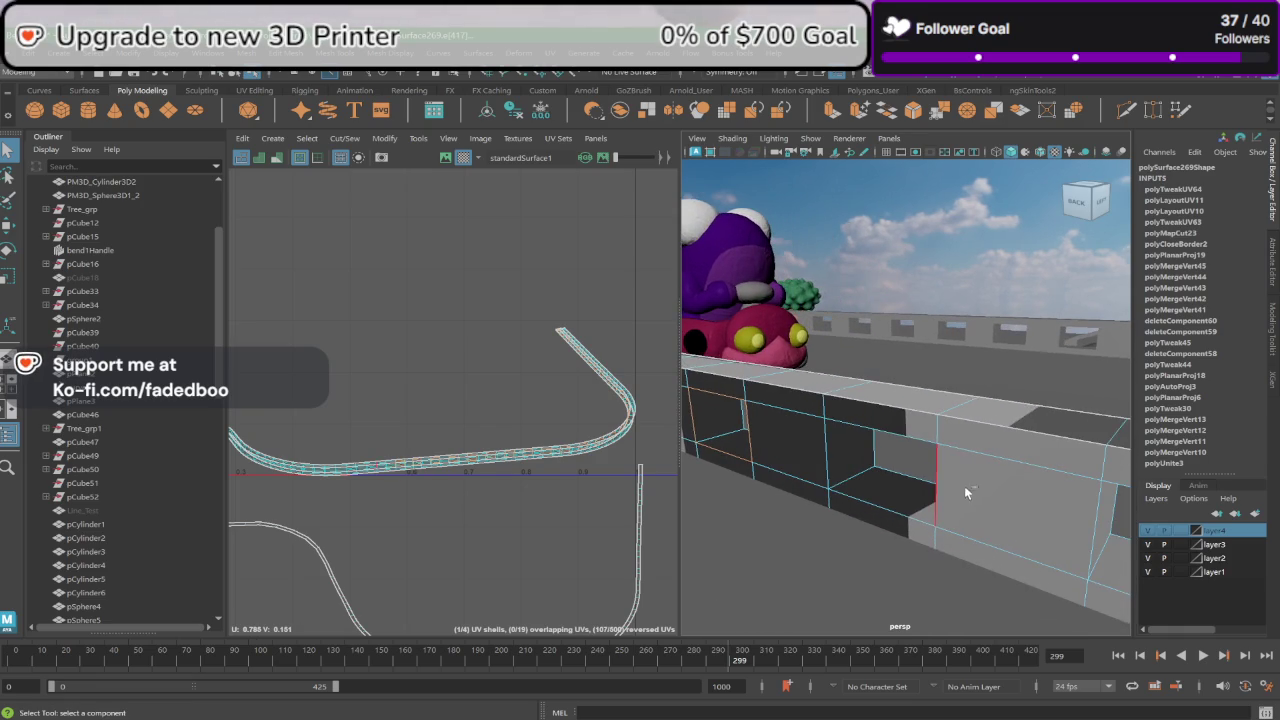
pyautogui.keyDown('shift'); pyautogui.click(890, 430); pyautogui.keyUp('shift')
pyautogui.keyDown('shift'); pyautogui.click(858, 494); pyautogui.keyUp('shift')
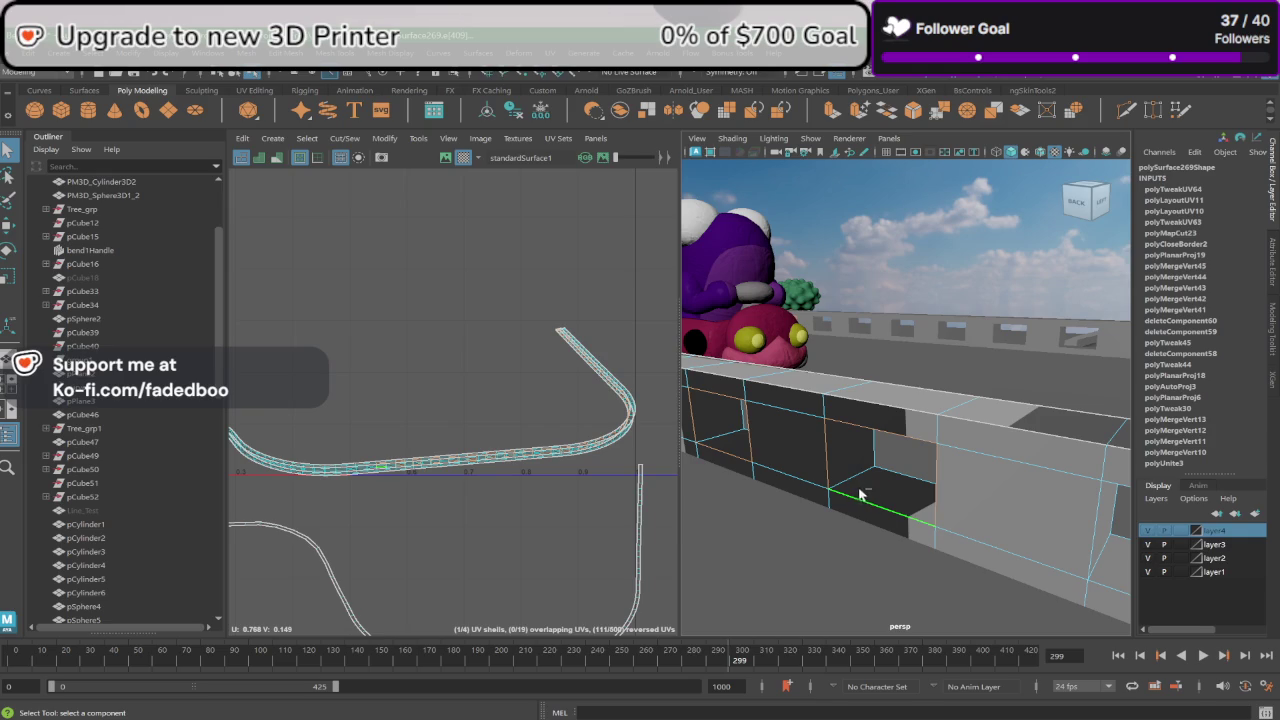
pyautogui.moveTo(990, 550)
pyautogui.keyDown('alt'); pyautogui.mouseDown()
pyautogui.moveTo(963, 517)
pyautogui.moveTo(948, 460)
pyautogui.mouseUp(); pyautogui.keyUp('alt')
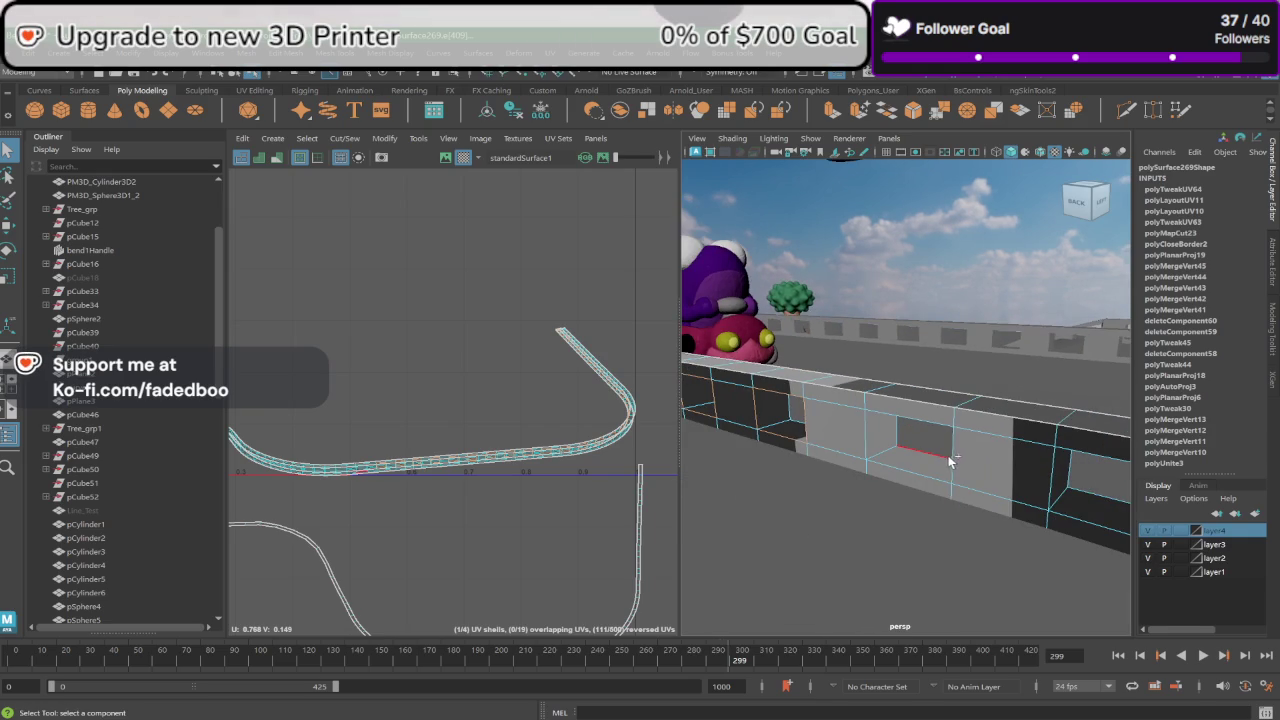
pyautogui.keyDown('shift'); pyautogui.click(908, 422); pyautogui.keyUp('shift')
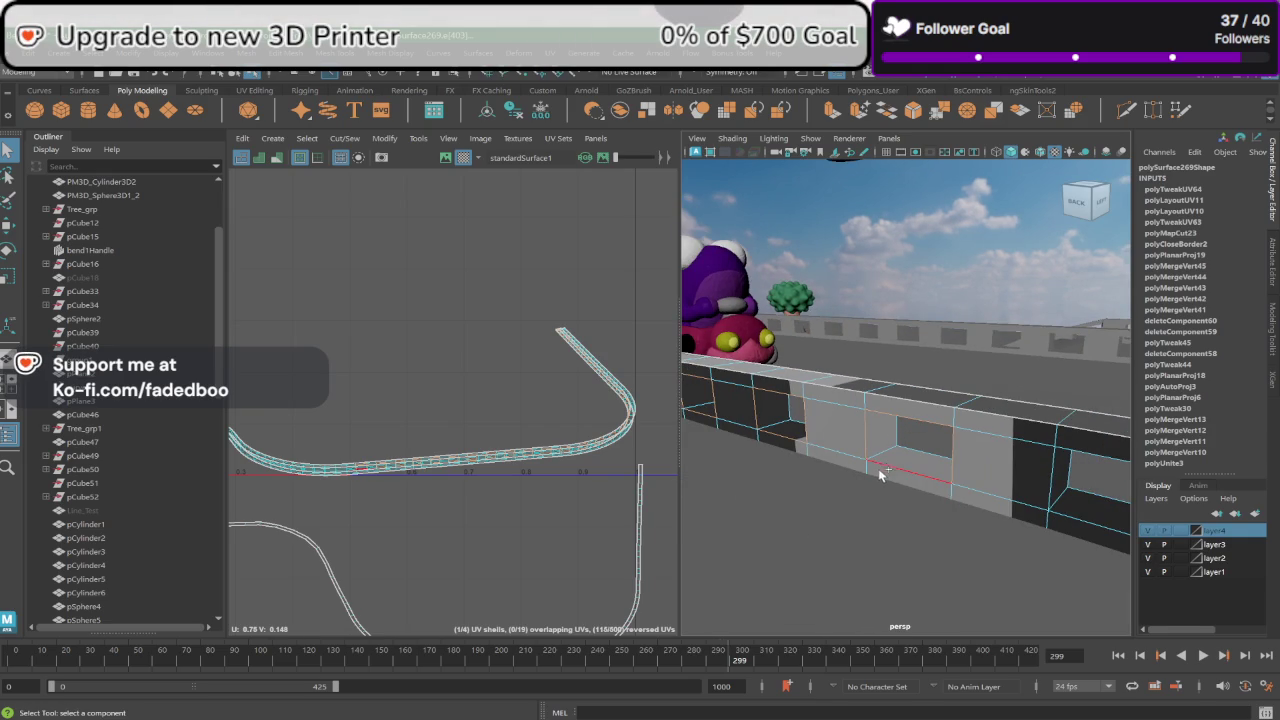
pyautogui.keyDown('shift'); pyautogui.click(878, 468); pyautogui.keyUp('shift')
pyautogui.moveTo(878, 468)
pyautogui.keyDown('alt'); pyautogui.mouseDown()
pyautogui.moveTo(1017, 529)
pyautogui.moveTo(899, 455)
pyautogui.mouseUp(); pyautogui.keyUp('alt')
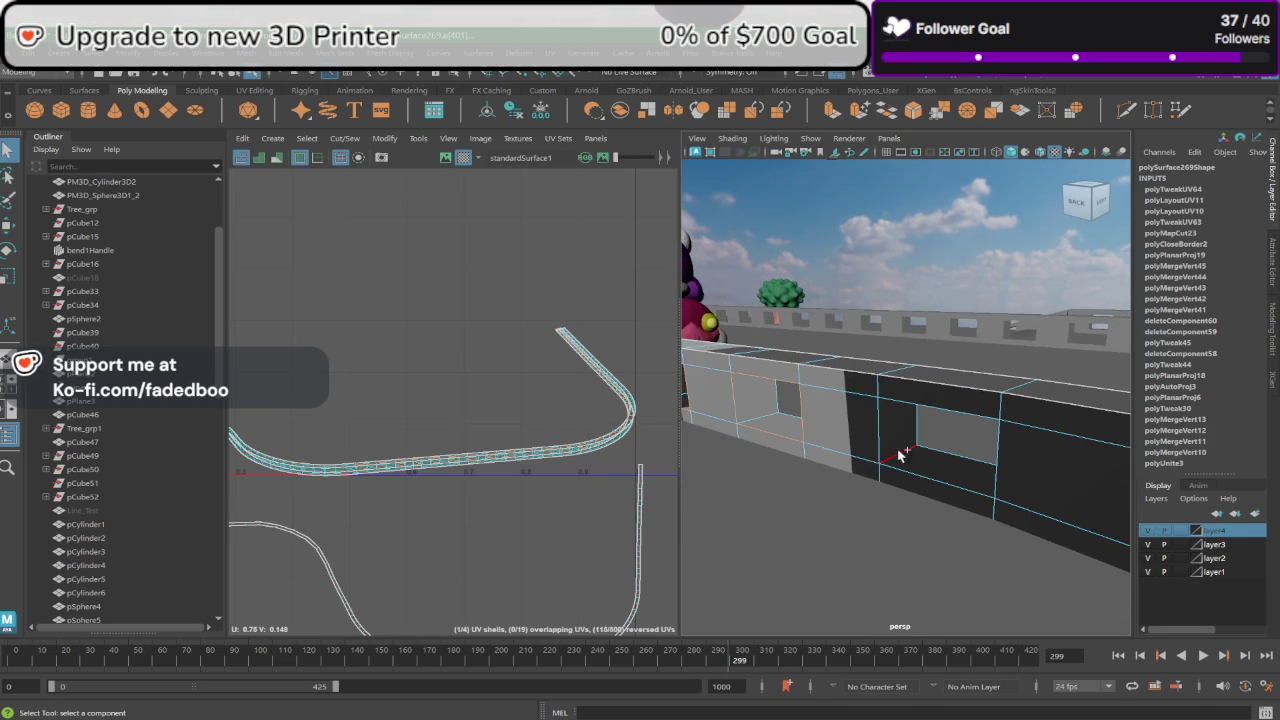
pyautogui.keyDown('shift'); pyautogui.click(899, 455); pyautogui.keyUp('shift')
pyautogui.keyDown('shift'); pyautogui.click(1007, 463); pyautogui.keyUp('shift')
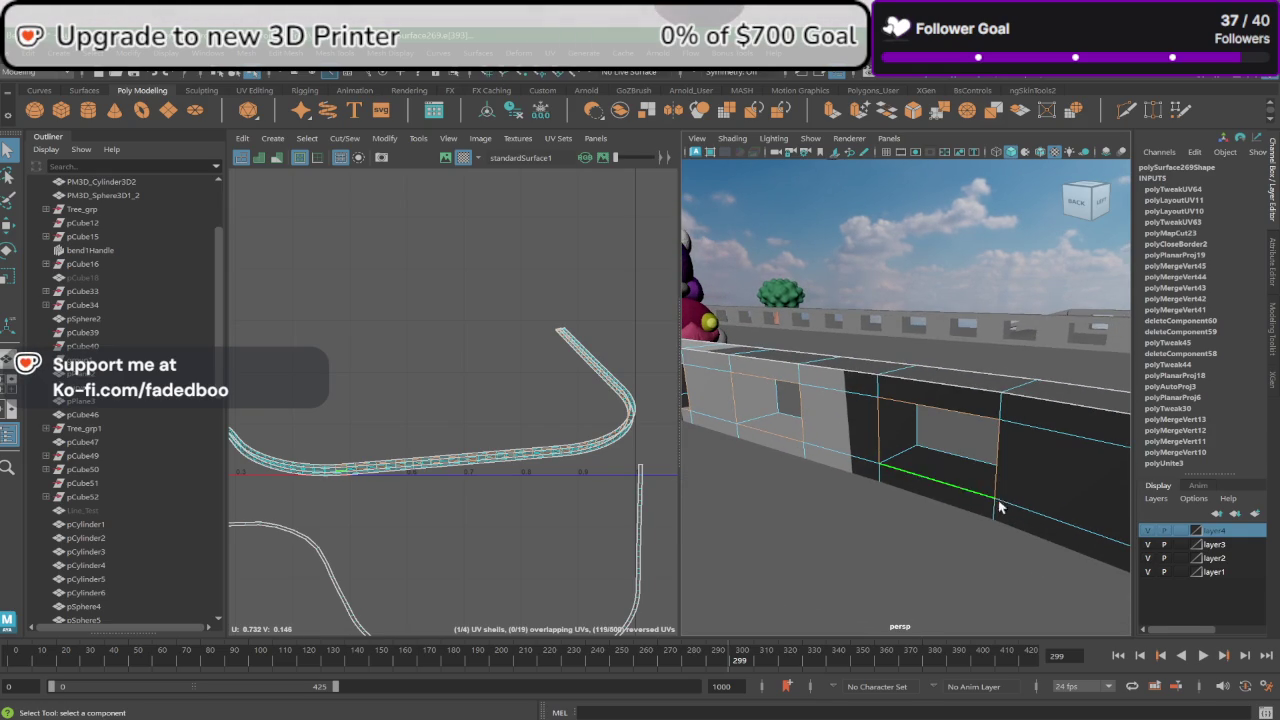
# Step: Add further wall edges, including a lower wall edge, to the selection
pyautogui.keyDown('alt'); pyautogui.moveTo(1000, 500); pyautogui.dragTo(981, 442); pyautogui.keyUp('alt')
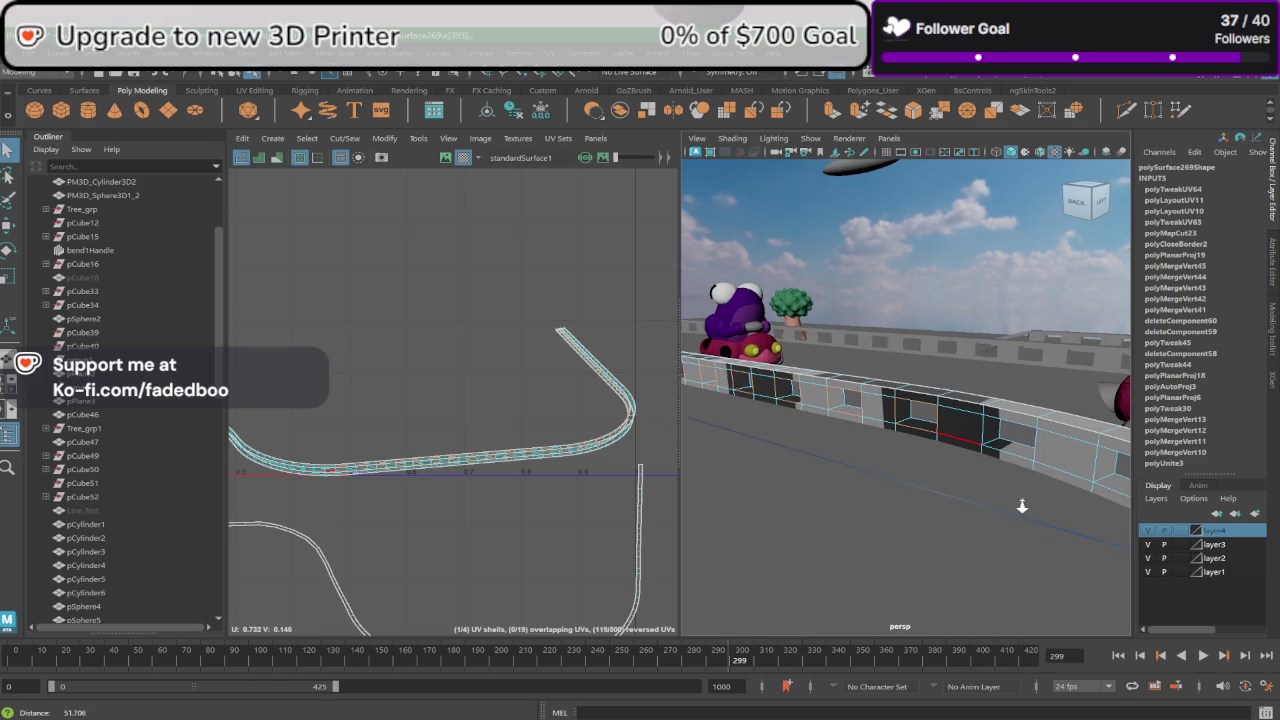
pyautogui.keyDown('shift'); pyautogui.click(1033, 455); pyautogui.keyUp('shift')
pyautogui.keyDown('alt'); pyautogui.moveTo(1077, 483); pyautogui.dragTo(981, 478); pyautogui.keyUp('alt')
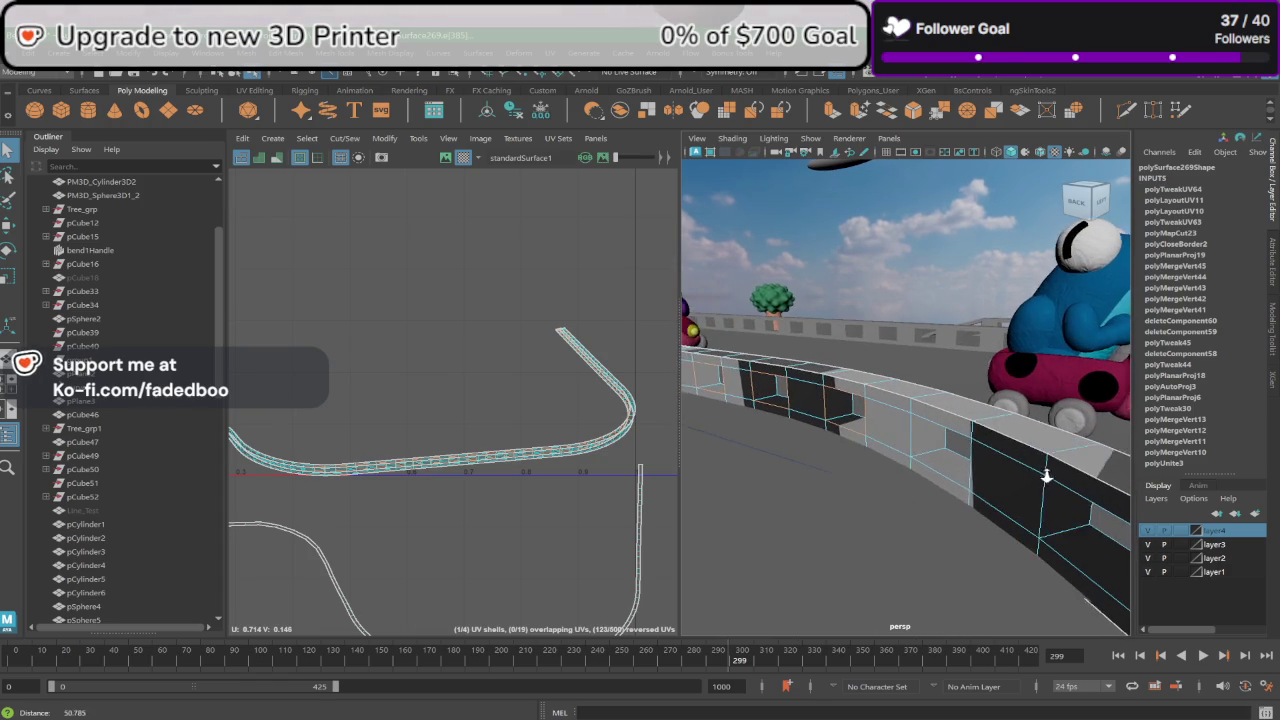
pyautogui.keyDown('shift'); pyautogui.click(920, 446); pyautogui.keyUp('shift')
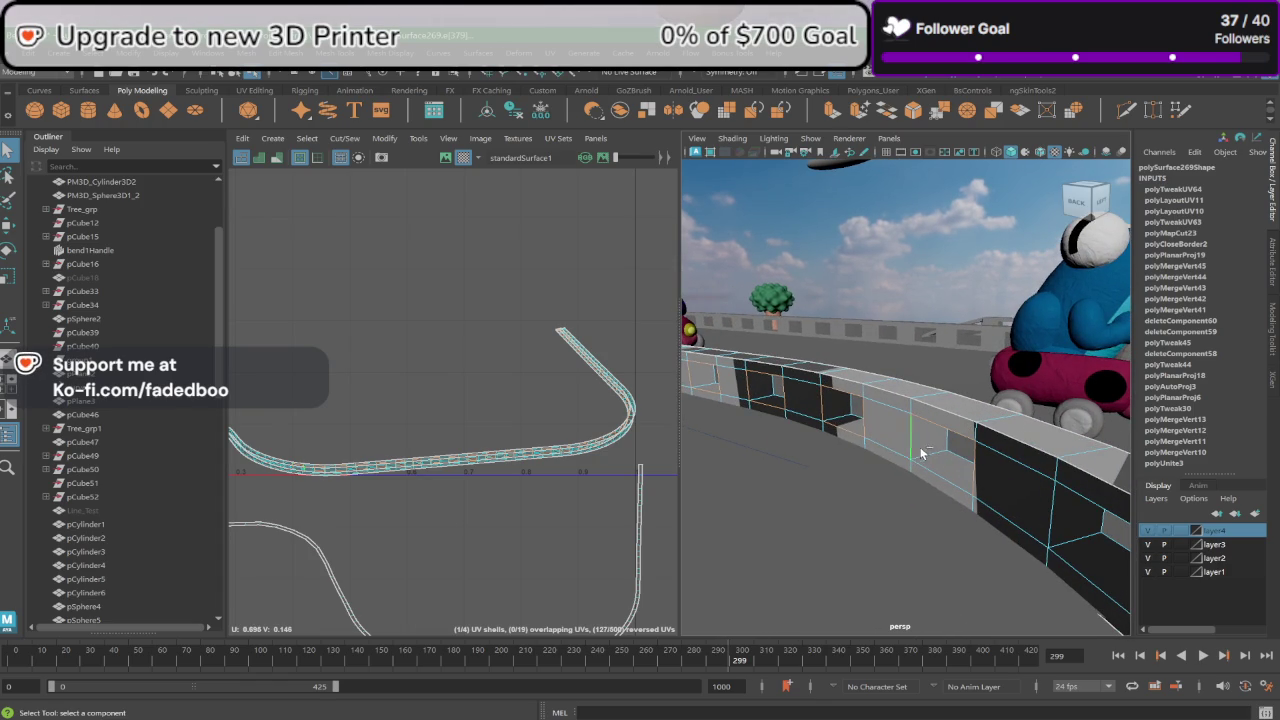
pyautogui.keyDown('alt'); pyautogui.moveTo(977, 510); pyautogui.dragTo(923, 542); pyautogui.keyUp('alt')
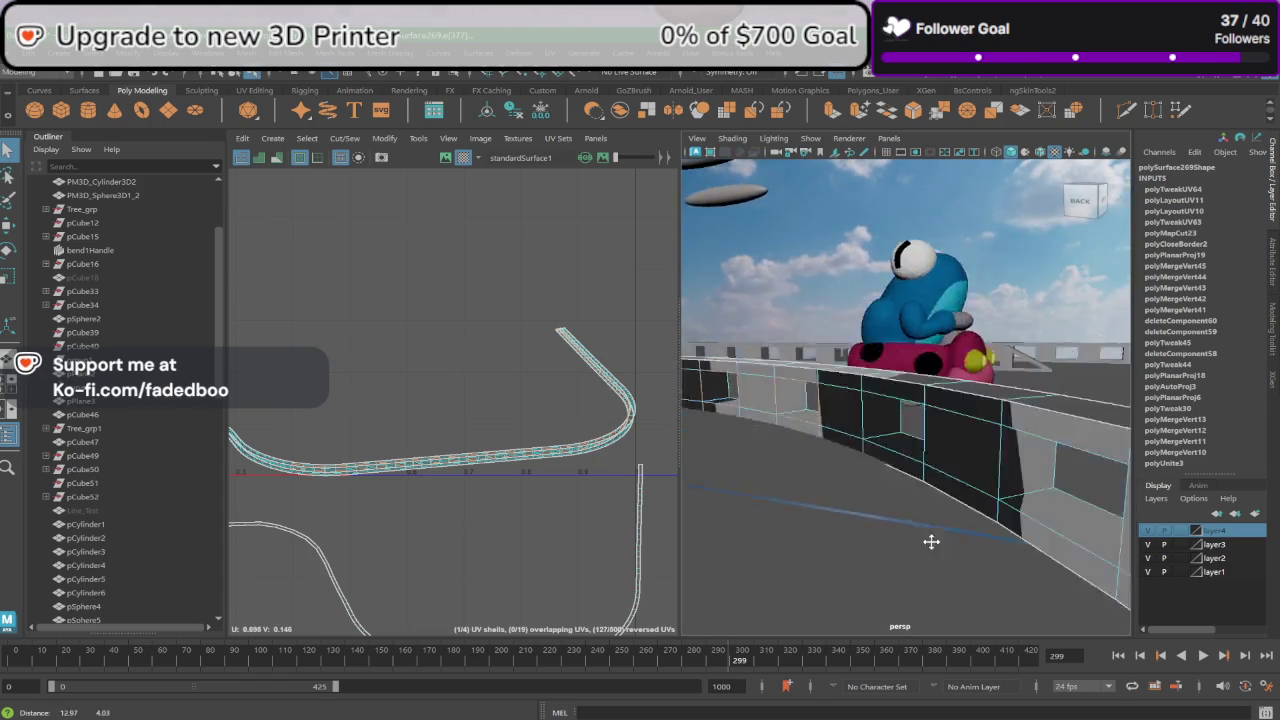
# Step: Zoom out and back in, then add another vertical edge along the curved wall
pyautogui.scroll(-5, 909, 529)
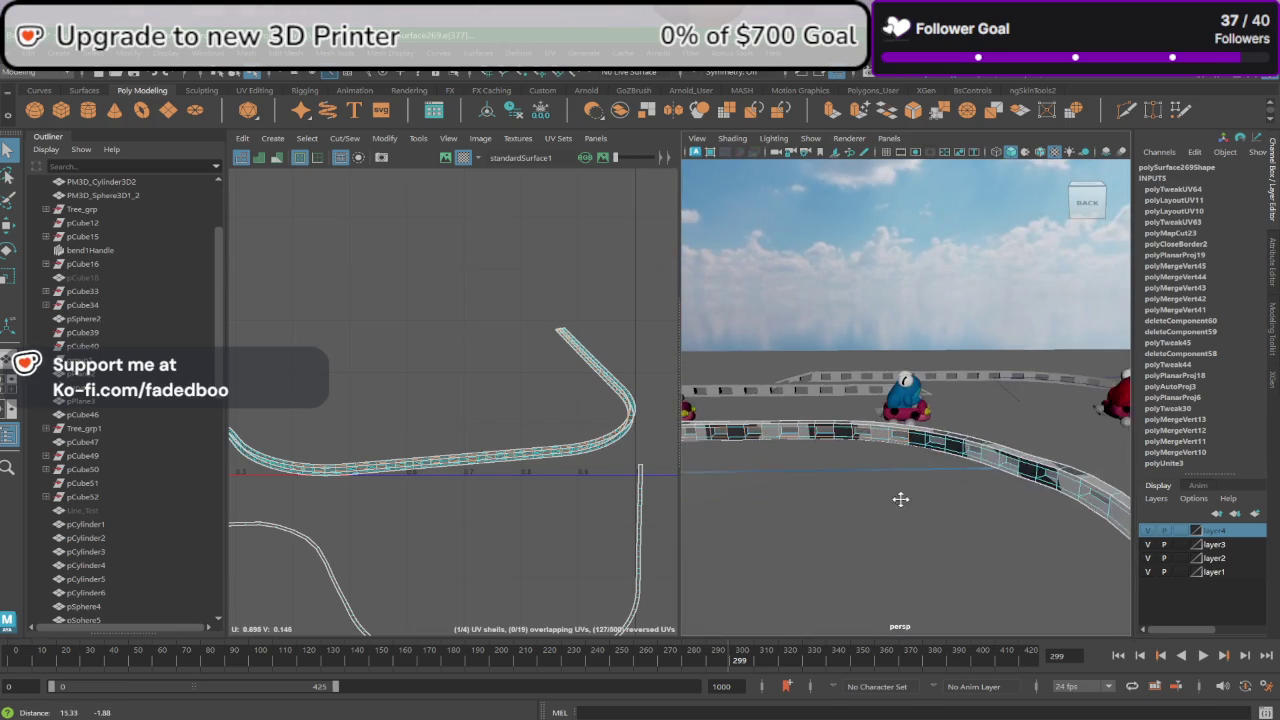
pyautogui.keyDown('alt'); pyautogui.moveTo(900, 500); pyautogui.dragTo(955, 495); pyautogui.keyUp('alt')
pyautogui.scroll(2, 955, 495)
pyautogui.scroll(2, 958, 493)
pyautogui.scroll(2, 965, 490)
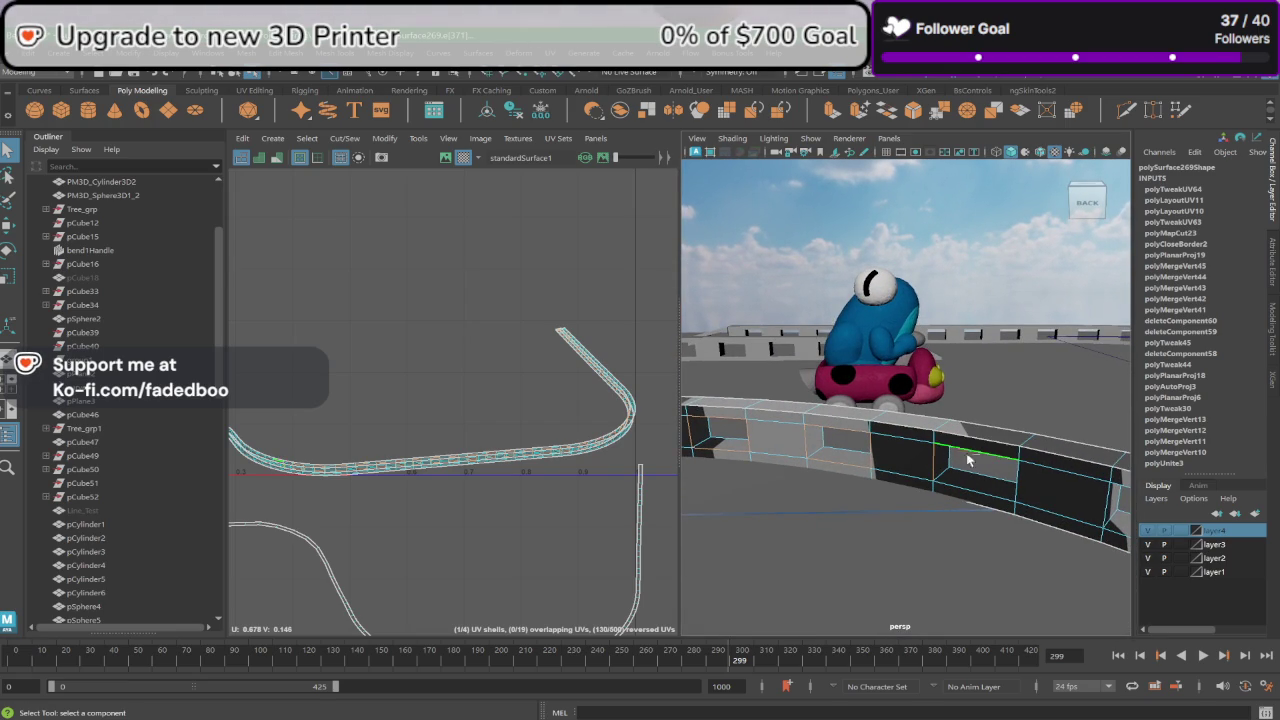
pyautogui.keyDown('alt'); pyautogui.moveTo(1045, 516); pyautogui.dragTo(1007, 490); pyautogui.keyUp('alt')
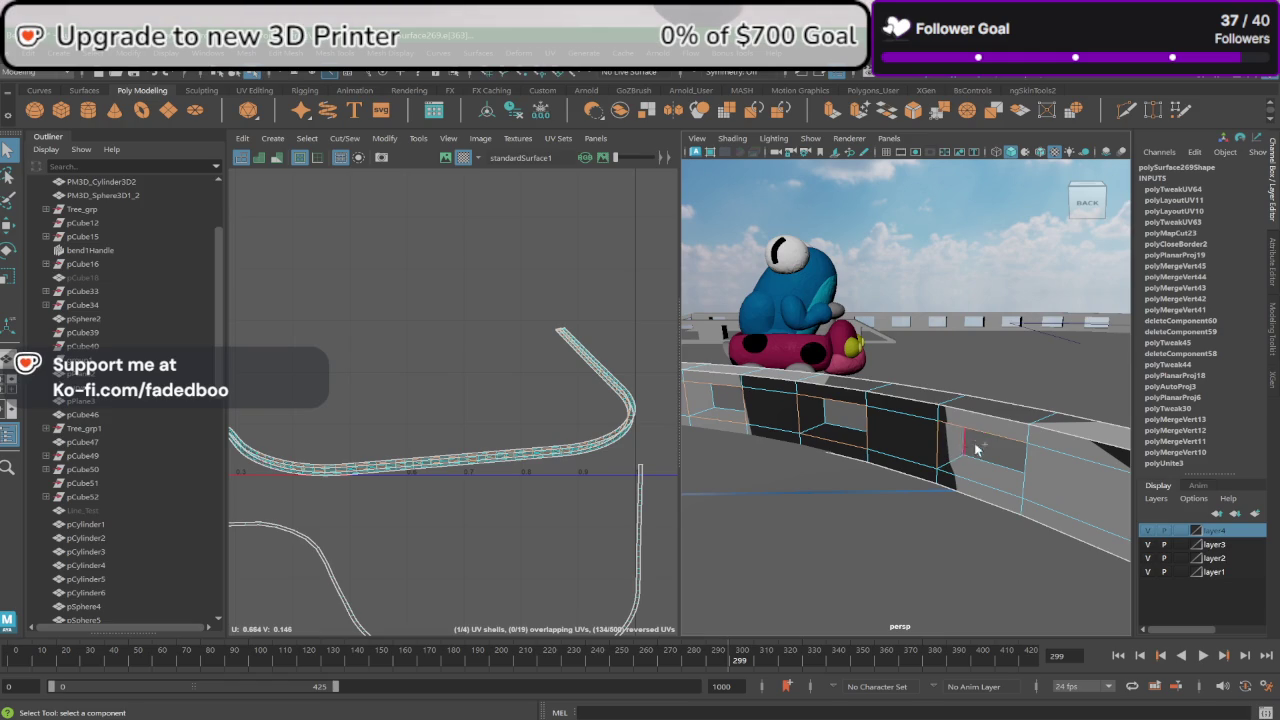
pyautogui.keyDown('alt'); pyautogui.moveTo(1058, 521); pyautogui.dragTo(990, 444); pyautogui.keyUp('alt')
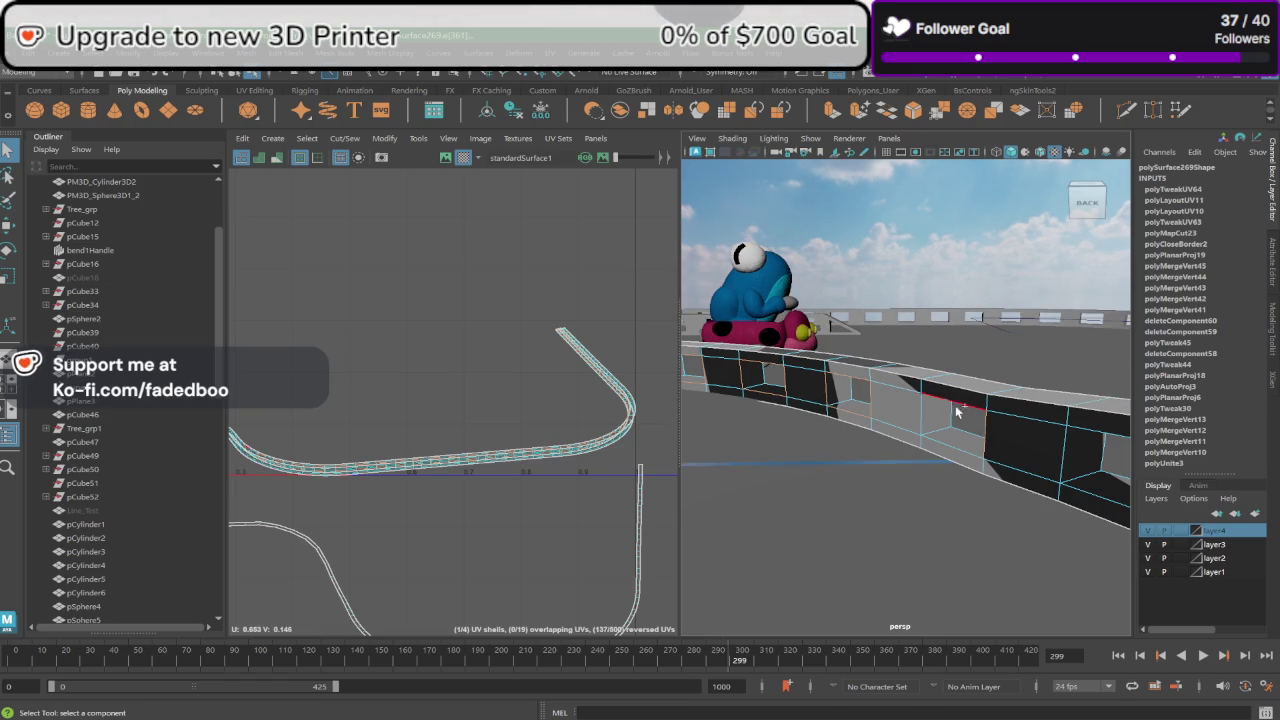
pyautogui.keyDown('alt'); pyautogui.moveTo(945, 453); pyautogui.dragTo(990, 449); pyautogui.keyUp('alt')
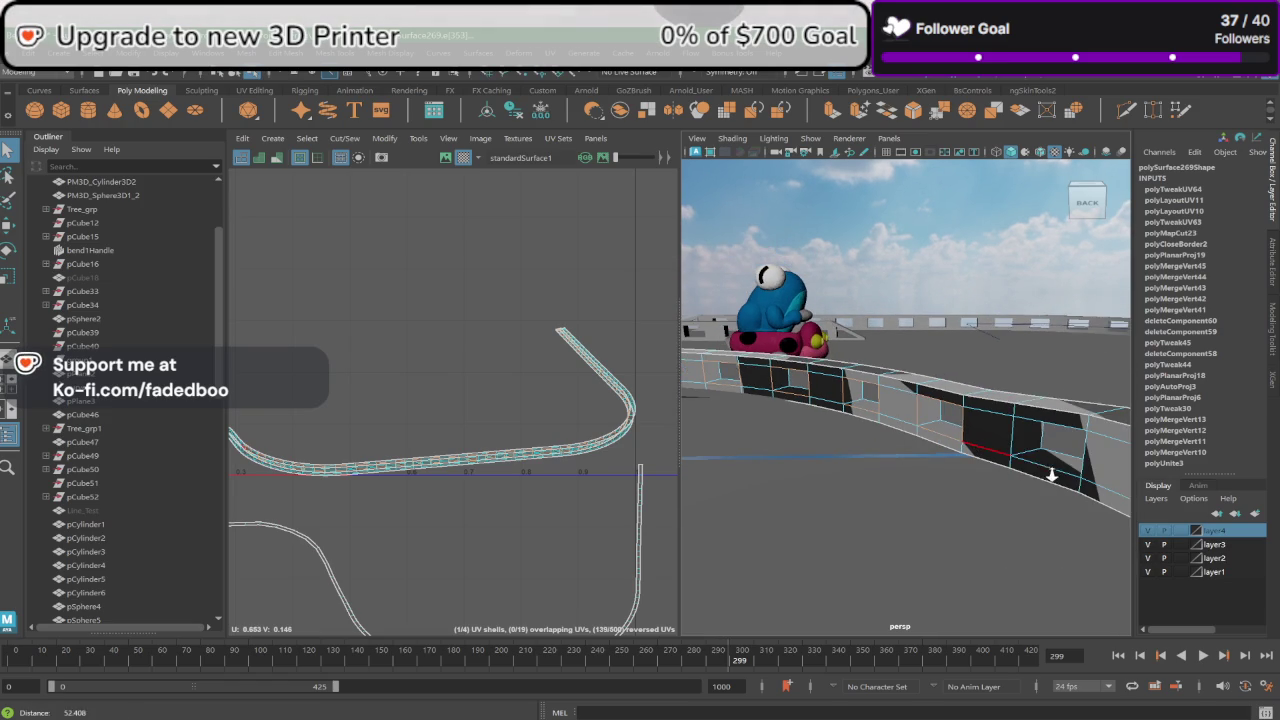
pyautogui.click(1013, 436)
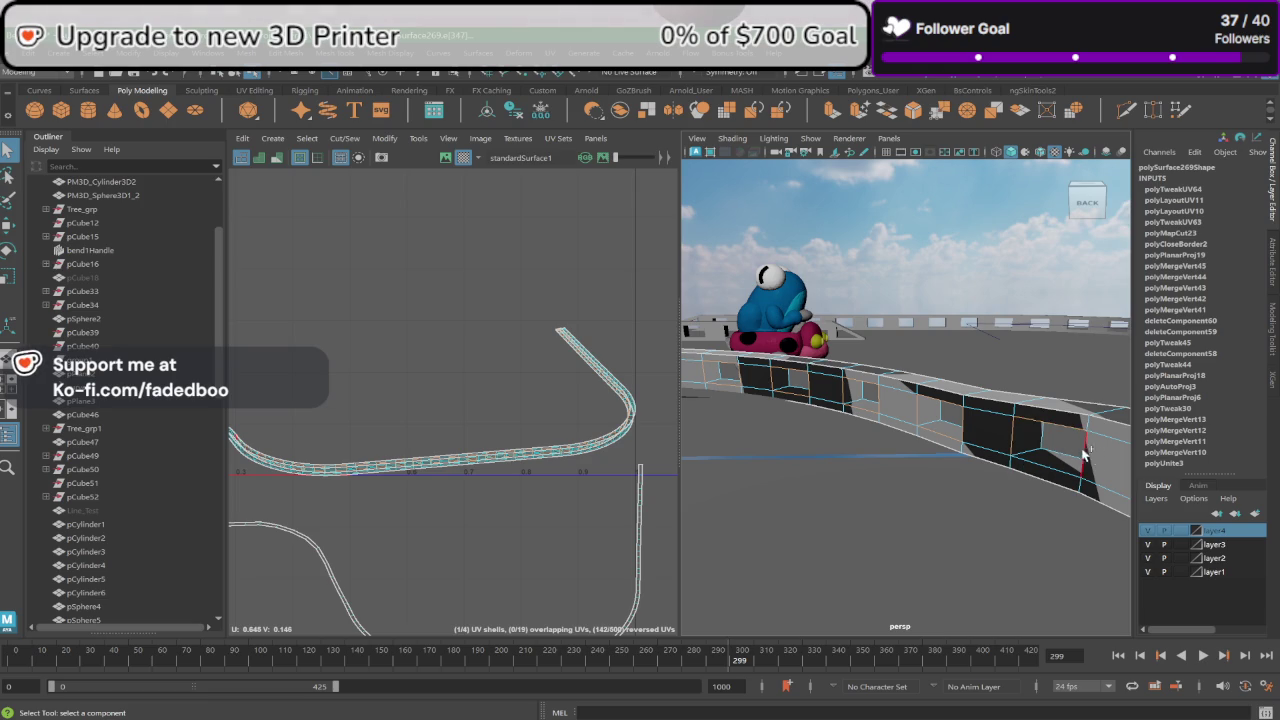
pyautogui.moveTo(1040, 480)
pyautogui.keyDown('alt'); pyautogui.mouseDown()
pyautogui.moveTo(1060, 477)
pyautogui.moveTo(1023, 460)
pyautogui.moveTo(1055, 466)
pyautogui.moveTo(914, 449)
pyautogui.moveTo(936, 460)
pyautogui.mouseUp(); pyautogui.keyUp('alt')
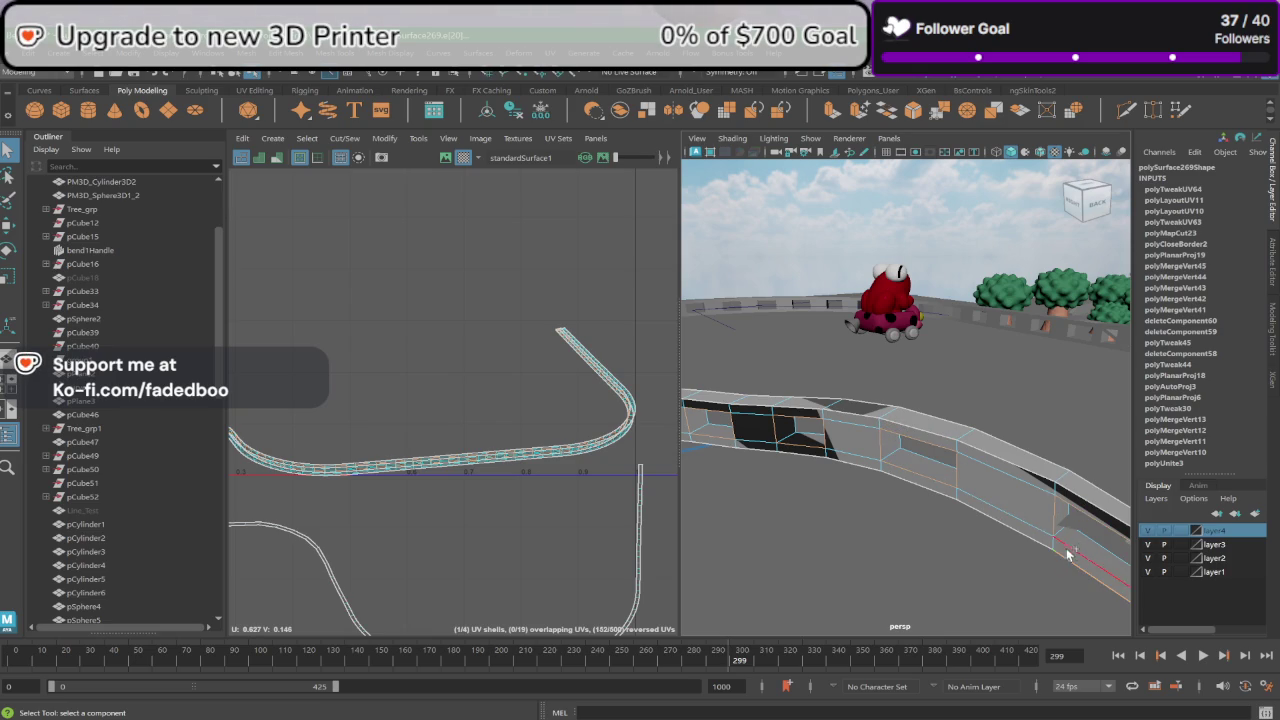
# Step: Add the long rail edges and the black face's lower edge to the selection
pyautogui.keyDown('alt'); pyautogui.moveTo(1080, 565); pyautogui.dragTo(993, 524, button='middle'); pyautogui.keyUp('alt')
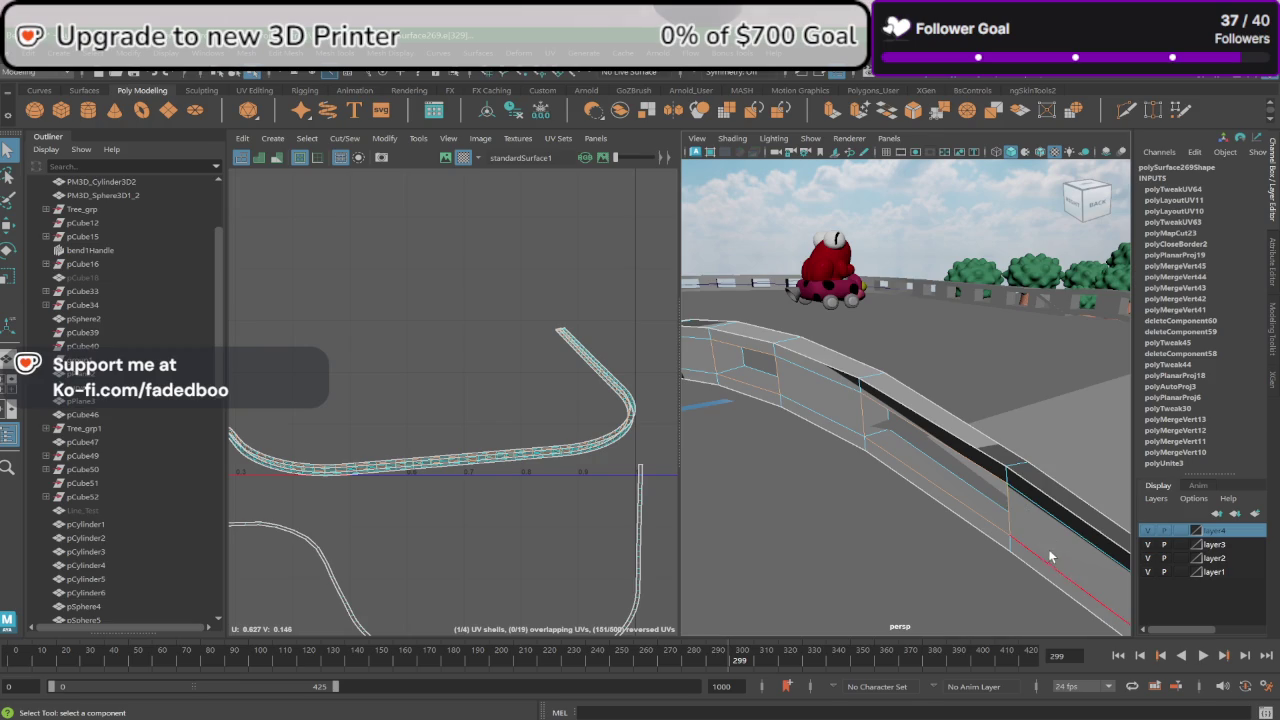
pyautogui.keyDown('alt'); pyautogui.moveTo(1040, 545); pyautogui.dragTo(988, 476); pyautogui.keyUp('alt')
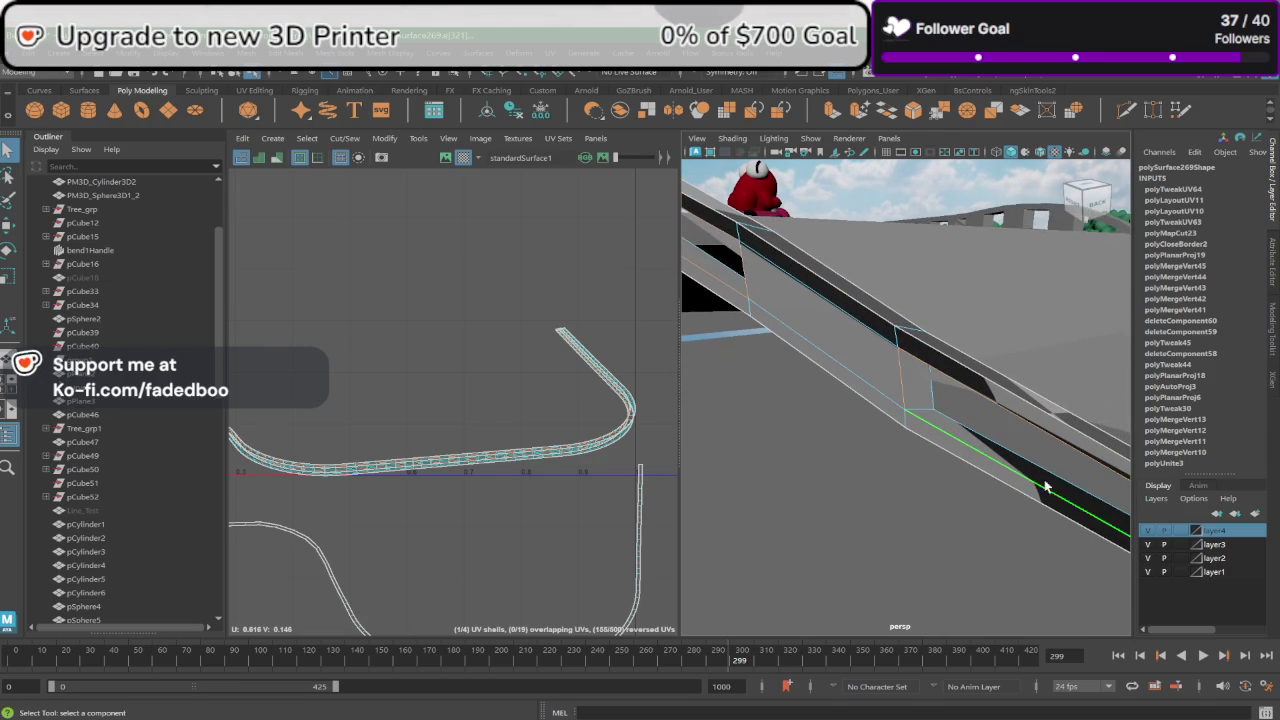
pyautogui.moveTo(930, 425)
pyautogui.keyDown('alt'); pyautogui.mouseDown()
pyautogui.moveTo(1023, 471)
pyautogui.moveTo(913, 408)
pyautogui.mouseUp(); pyautogui.keyUp('alt')
pyautogui.moveTo(967, 453)
pyautogui.keyDown('alt'); pyautogui.mouseDown()
pyautogui.moveTo(1014, 460)
pyautogui.moveTo(919, 407)
pyautogui.mouseUp(); pyautogui.keyUp('alt')
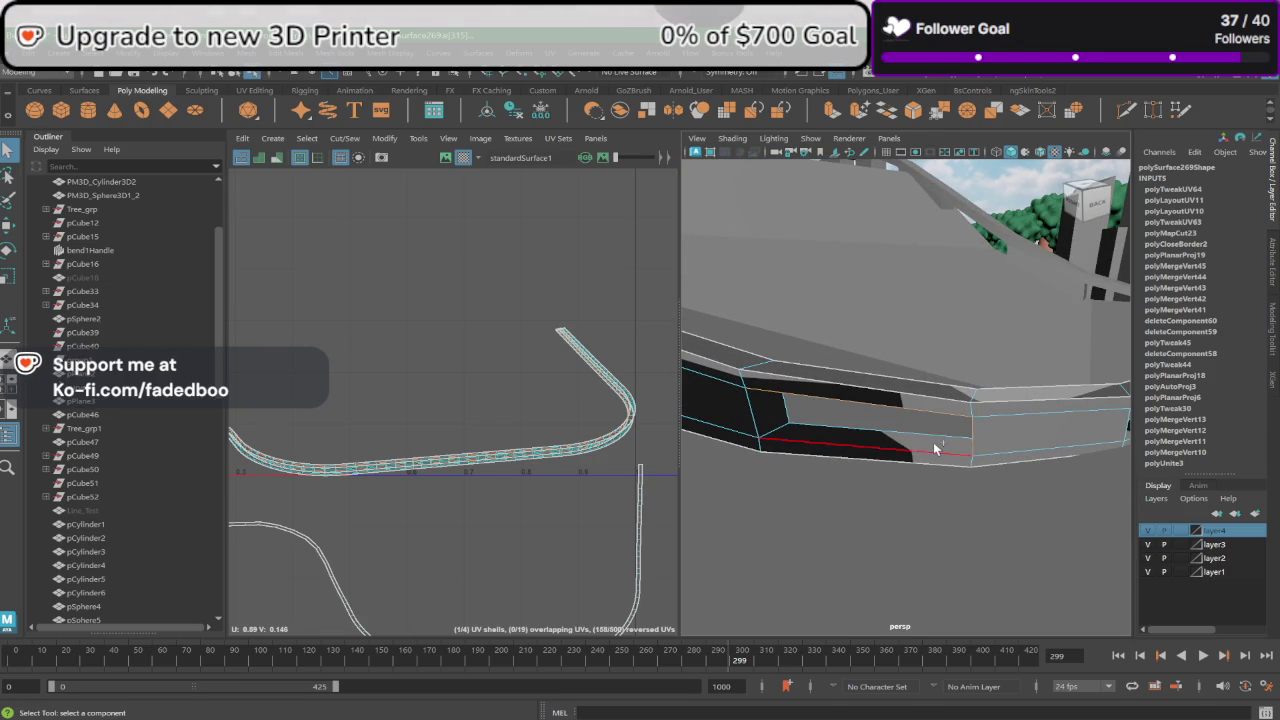
pyautogui.moveTo(760, 420)
pyautogui.keyDown('alt'); pyautogui.mouseDown()
pyautogui.moveTo(943, 443)
pyautogui.moveTo(914, 448)
pyautogui.mouseUp(); pyautogui.keyUp('alt')
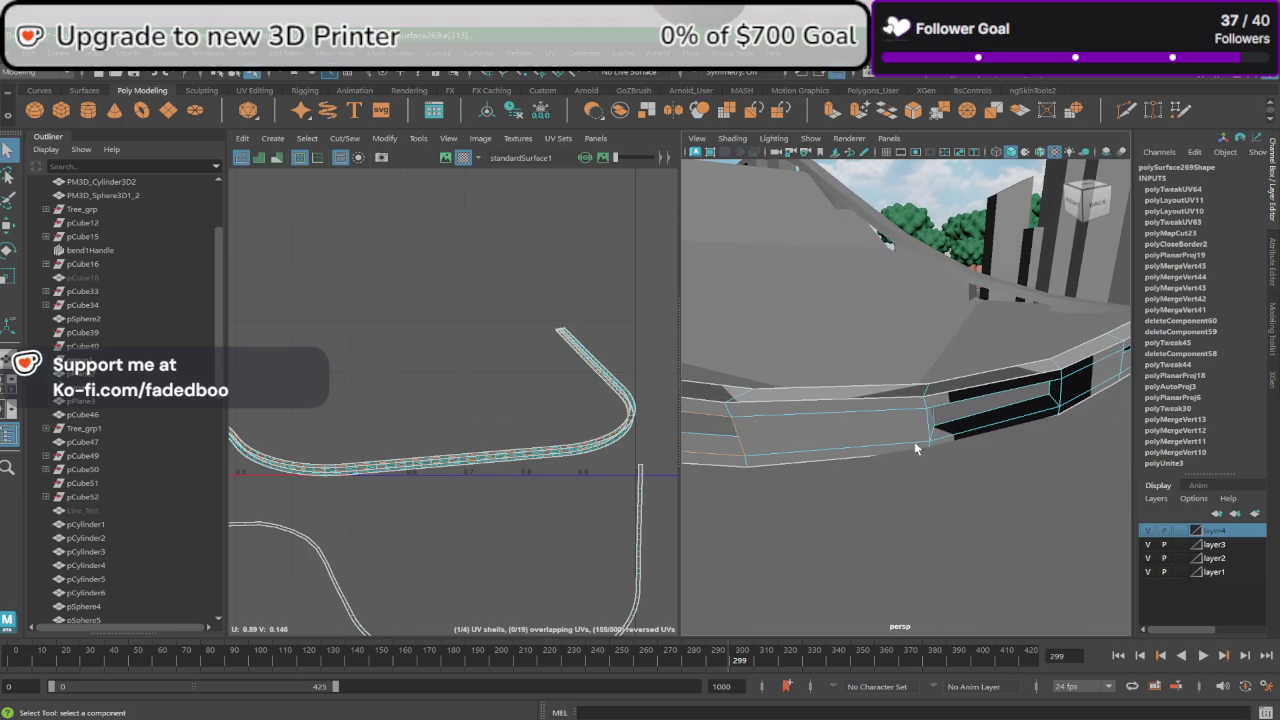
pyautogui.click(920, 420)
pyautogui.click(927, 428)
pyautogui.click(995, 427)
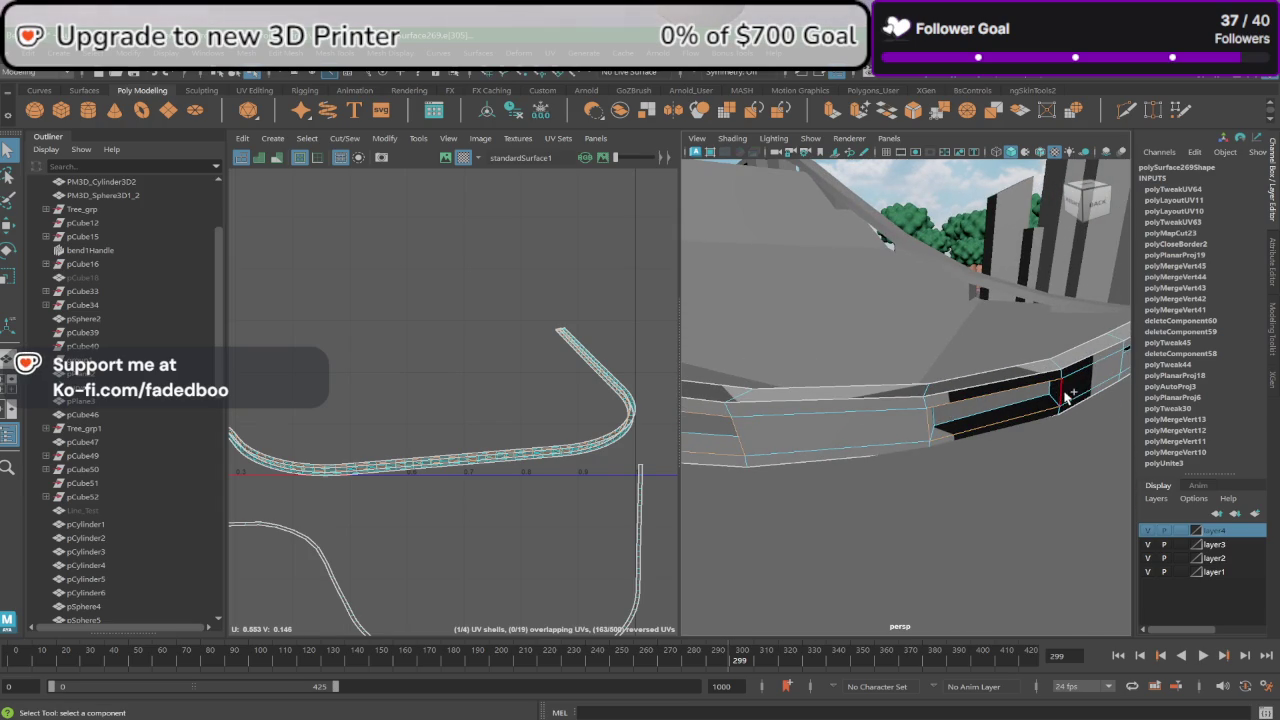
# Step: Add a lengthwise rail edge and the lower rail edge loop, then cut the UVs
pyautogui.keyDown('alt'); pyautogui.moveTo(1088, 398); pyautogui.dragTo(883, 438); pyautogui.keyUp('alt')
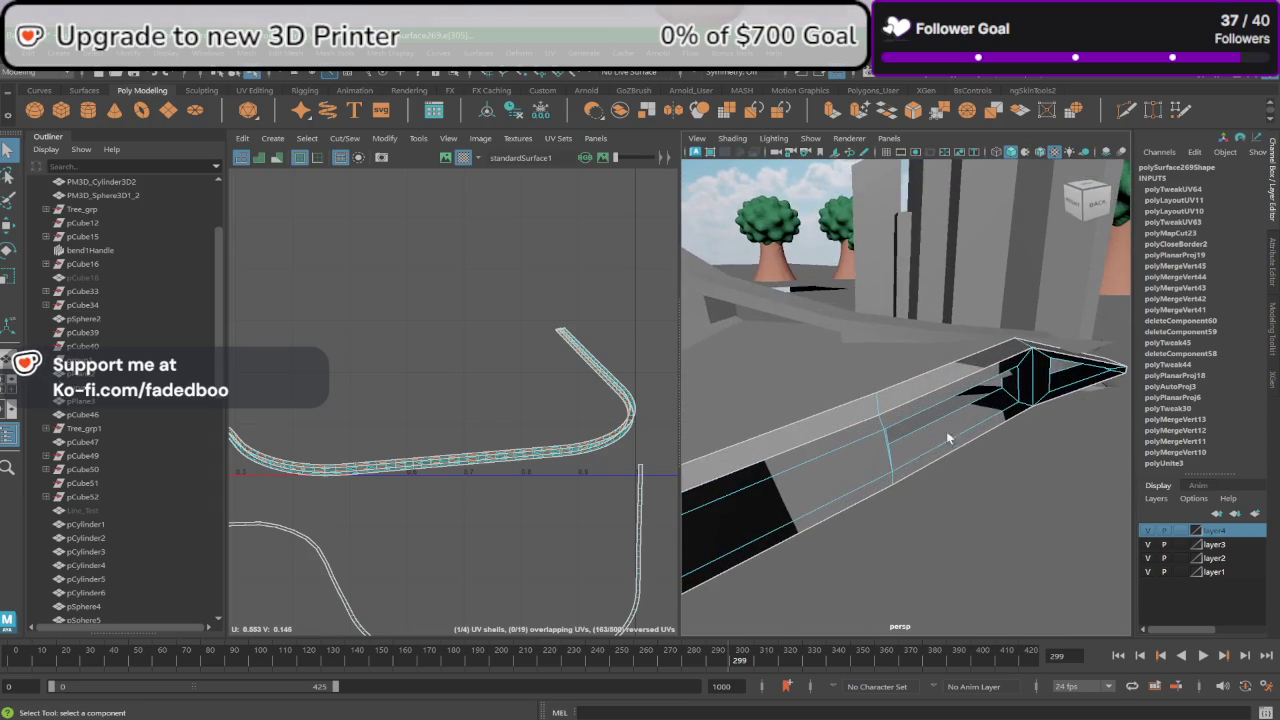
pyautogui.click(908, 413)
pyautogui.press('f')
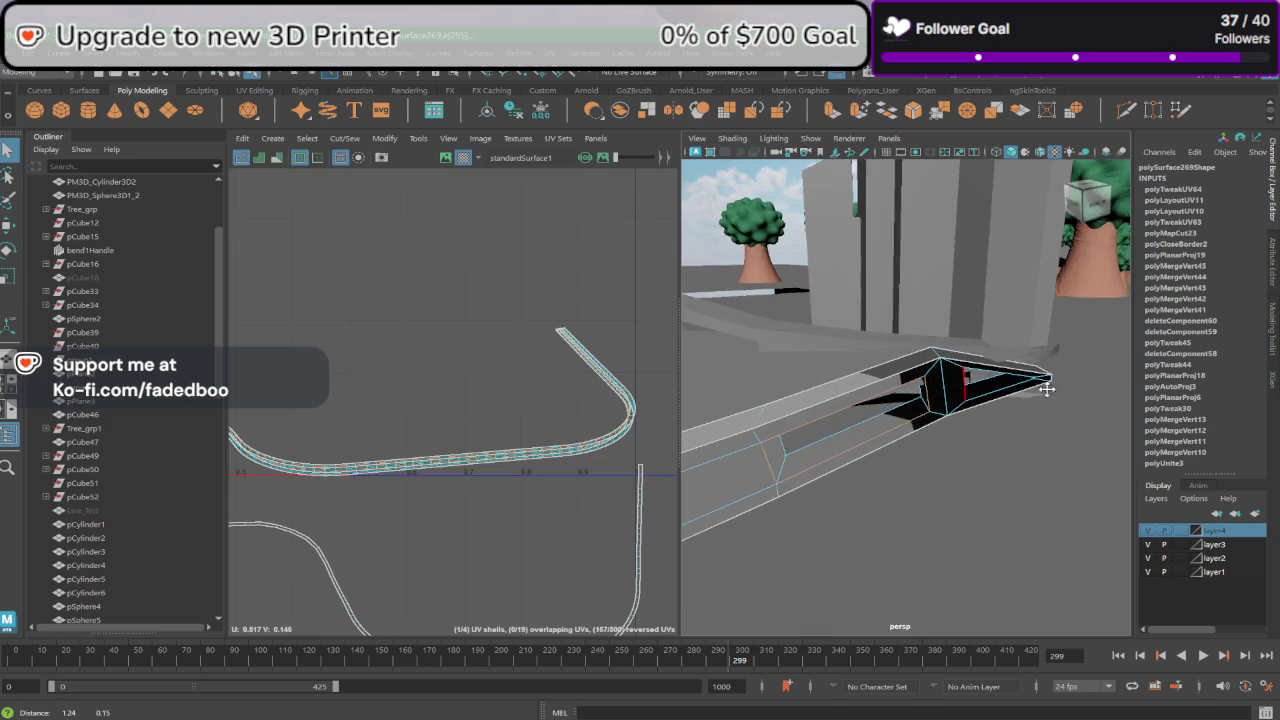
pyautogui.scroll(-3, 1020, 401)
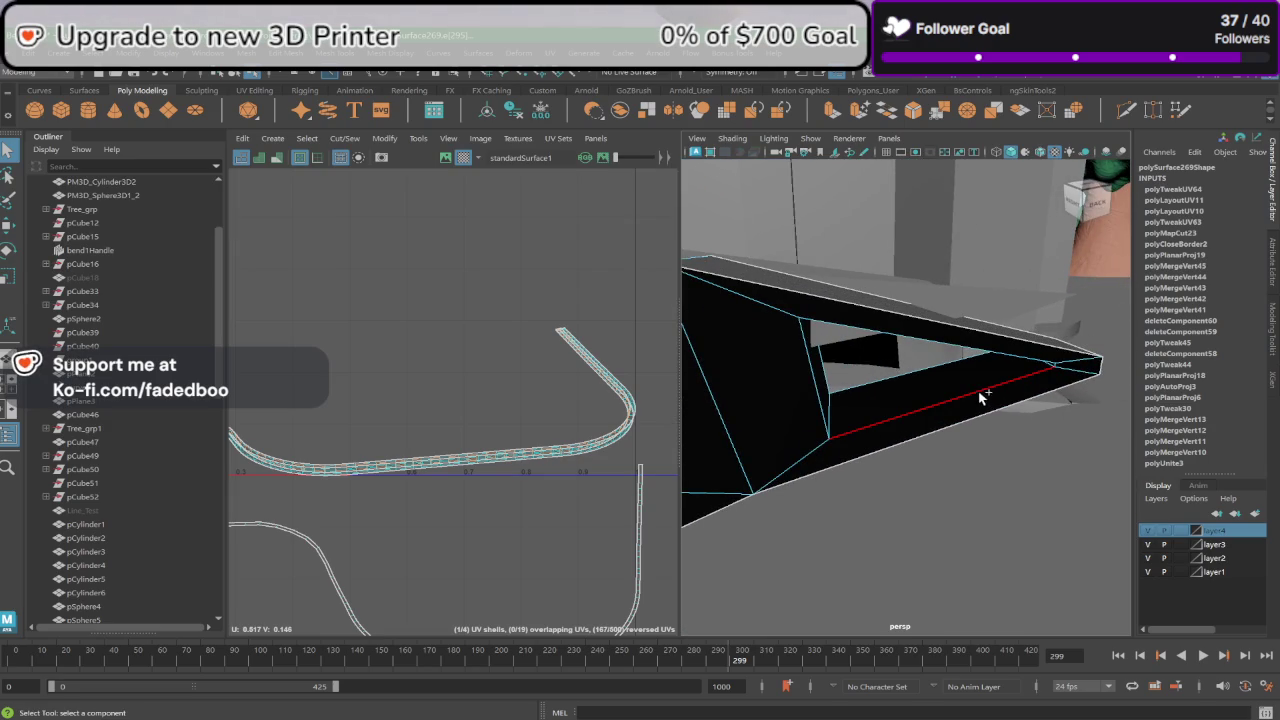
pyautogui.doubleClick(980, 391)
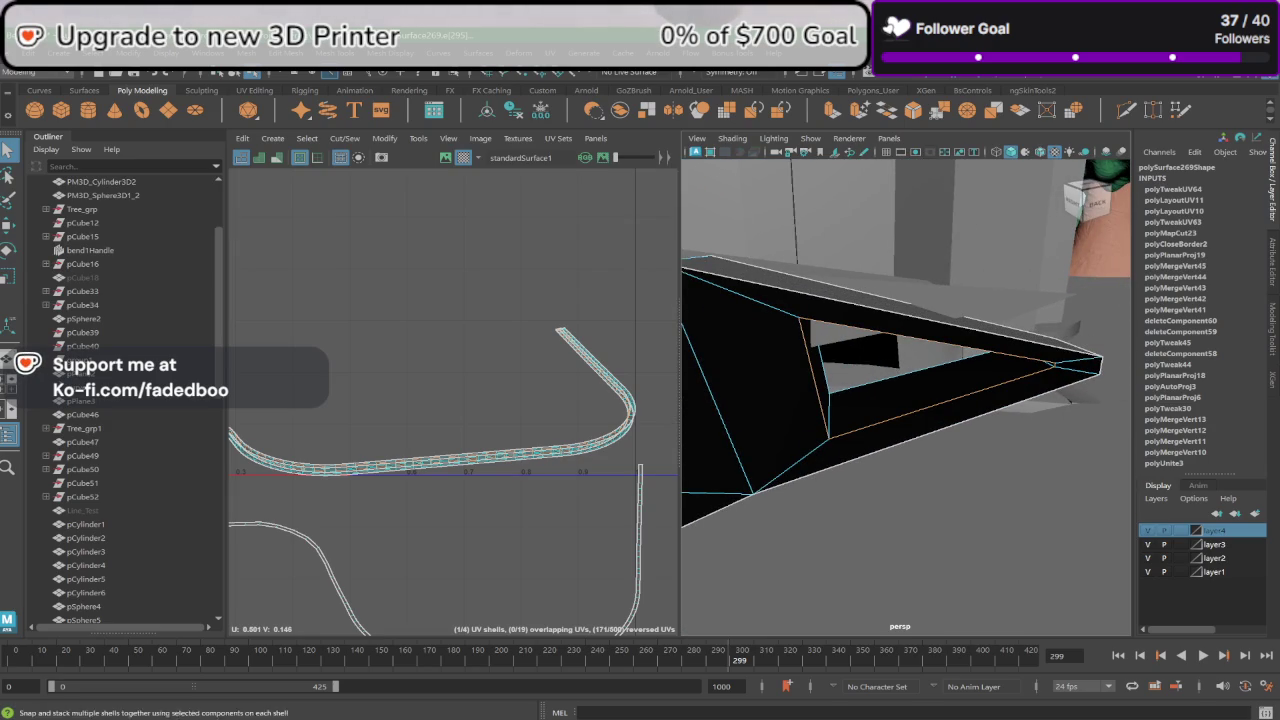
pyautogui.hotkey('ctrl', 'x')
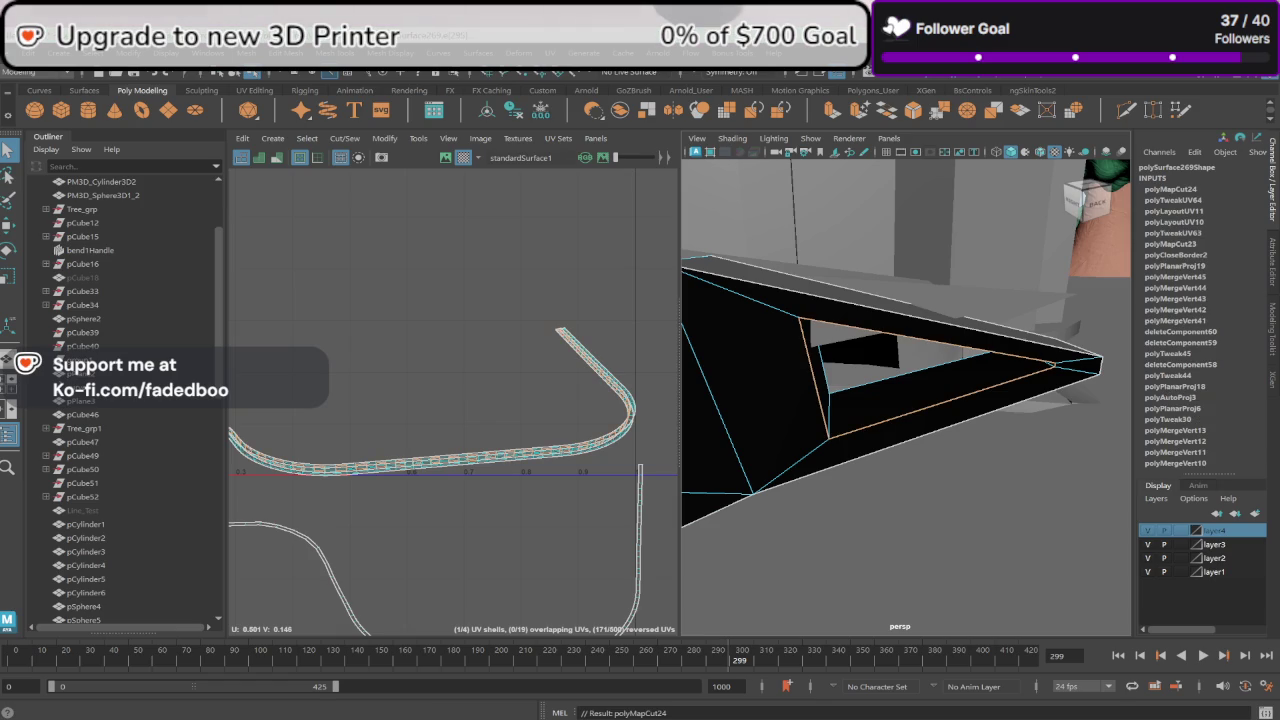
# Step: Select the barrier's whole UV shell and unfold it, nudging it slightly right
pyautogui.click(553, 434)
pyautogui.scroll(3, 556, 436)
pyautogui.scroll(3, 566, 480)
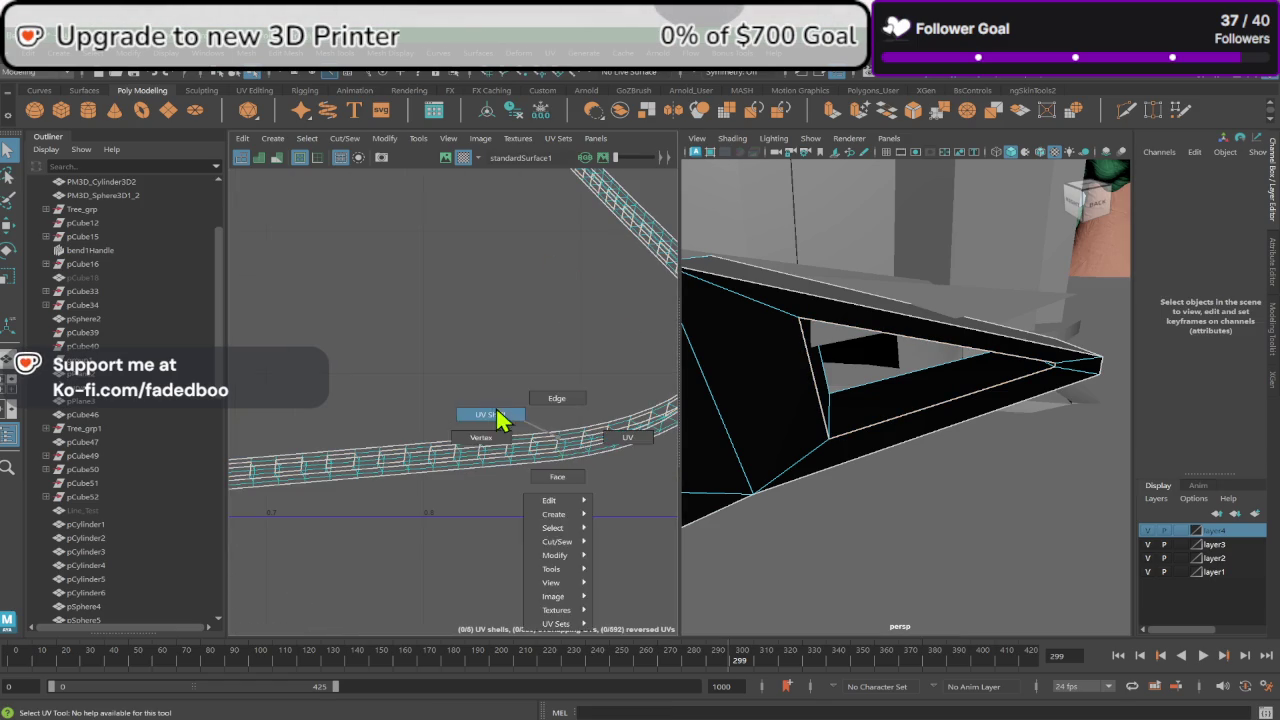
pyautogui.moveTo(558, 441); pyautogui.dragTo(497, 418, button='right')
pyautogui.click(556, 452)
pyautogui.press('w')
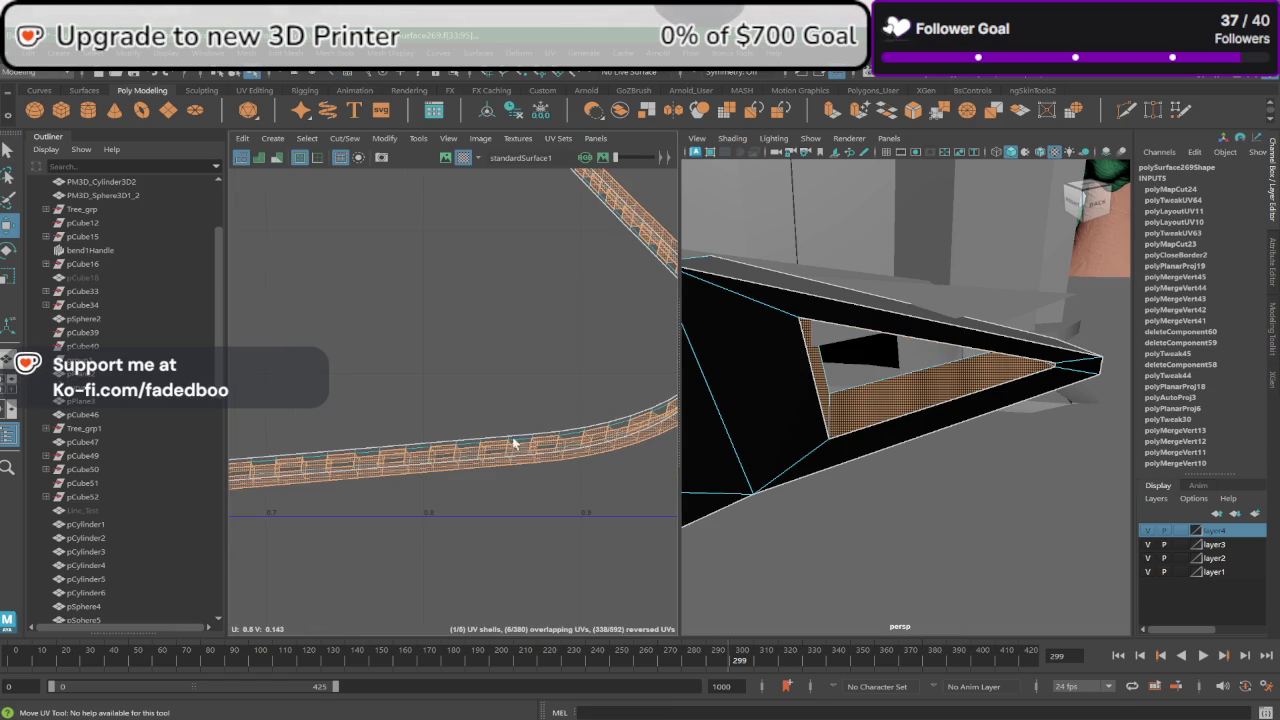
pyautogui.hotkey('ctrl', 'alt', 'u')
pyautogui.moveTo(413, 372); pyautogui.dragTo(428, 371)
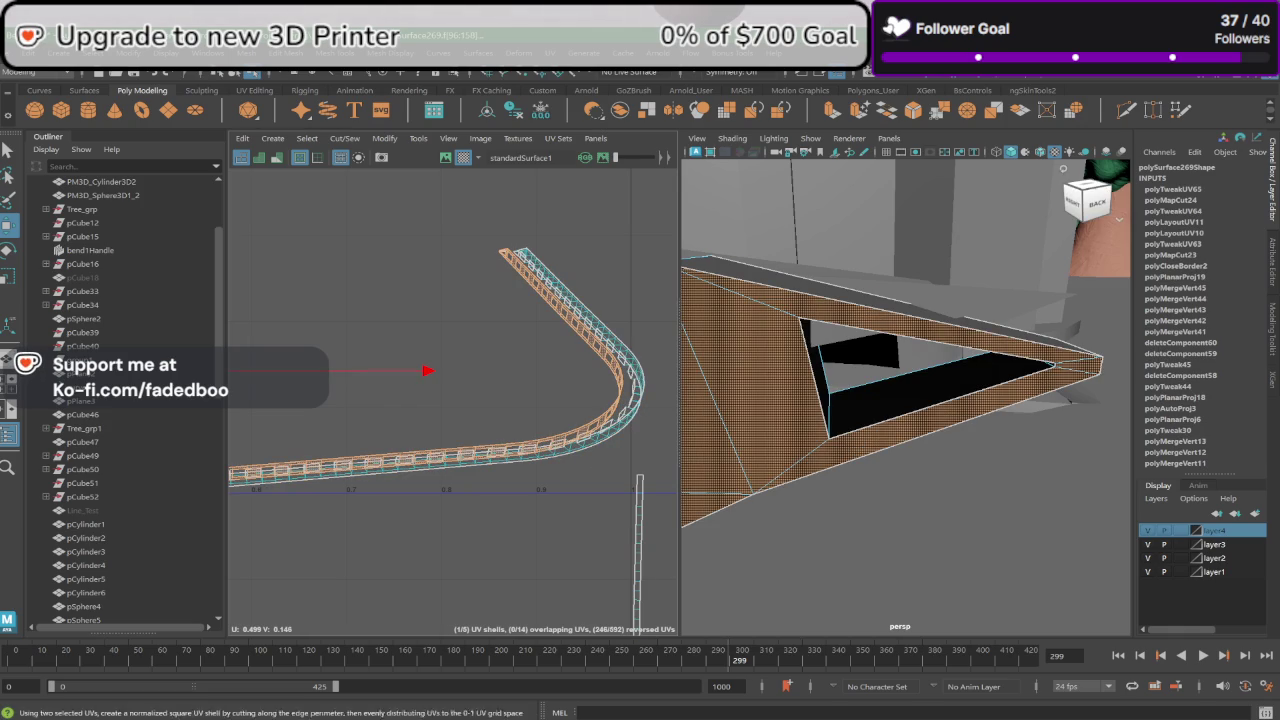
# Step: Straighten the shell into a vertical strip and move it beside the curved shells
pyautogui.hotkey('ctrl', 'F11')
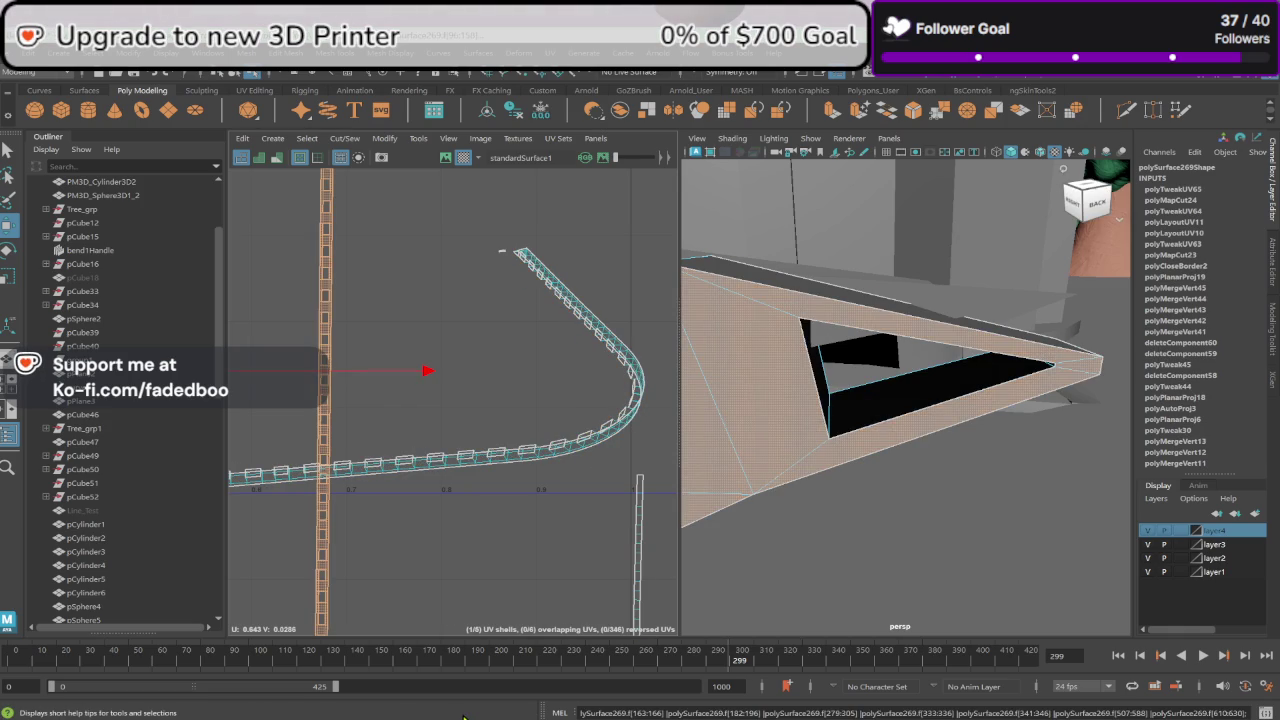
pyautogui.scroll(-5, 423, 250)
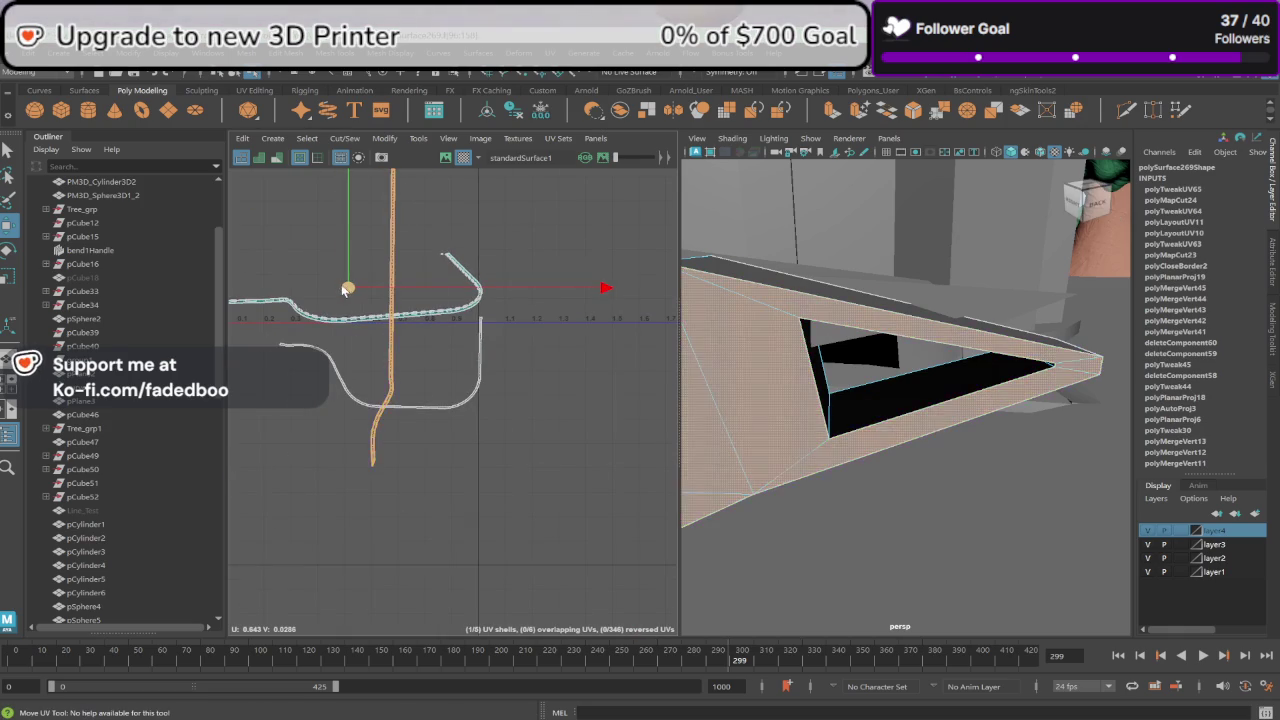
pyautogui.moveTo(344, 290); pyautogui.dragTo(456, 322)
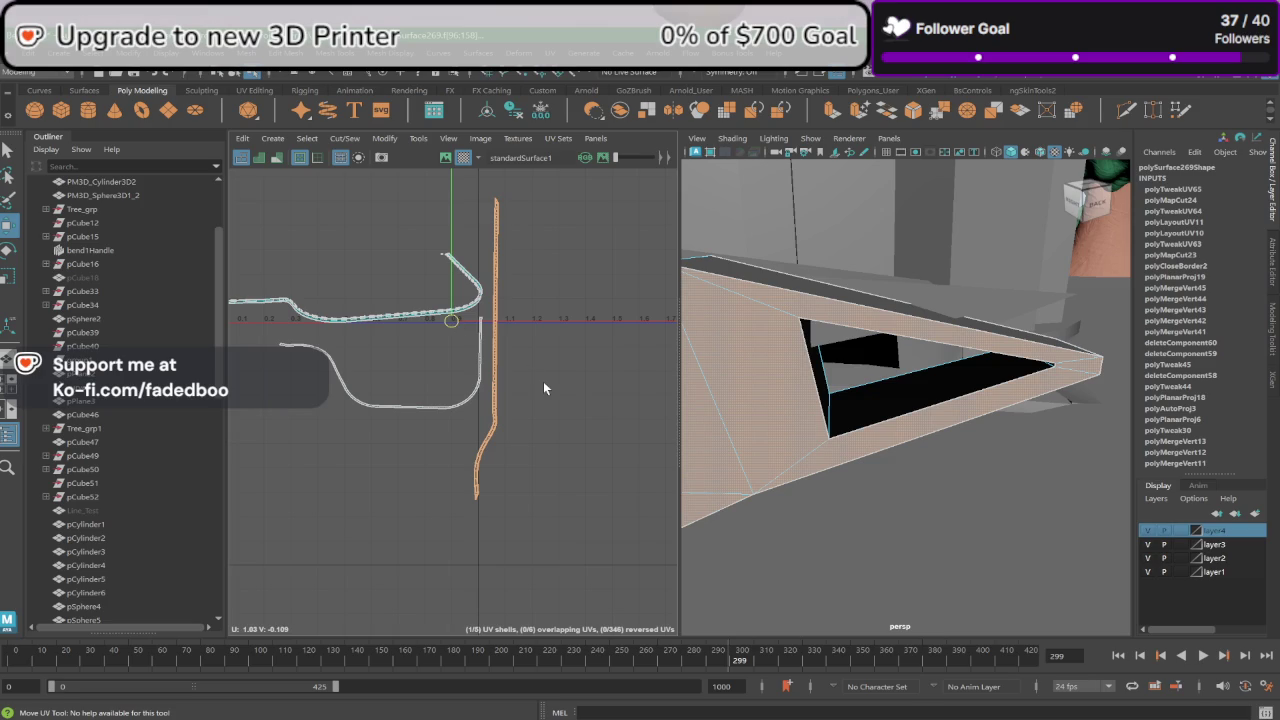
pyautogui.click(543, 380)
pyautogui.scroll(5, 450, 332)
pyautogui.scroll(1, 450, 332)
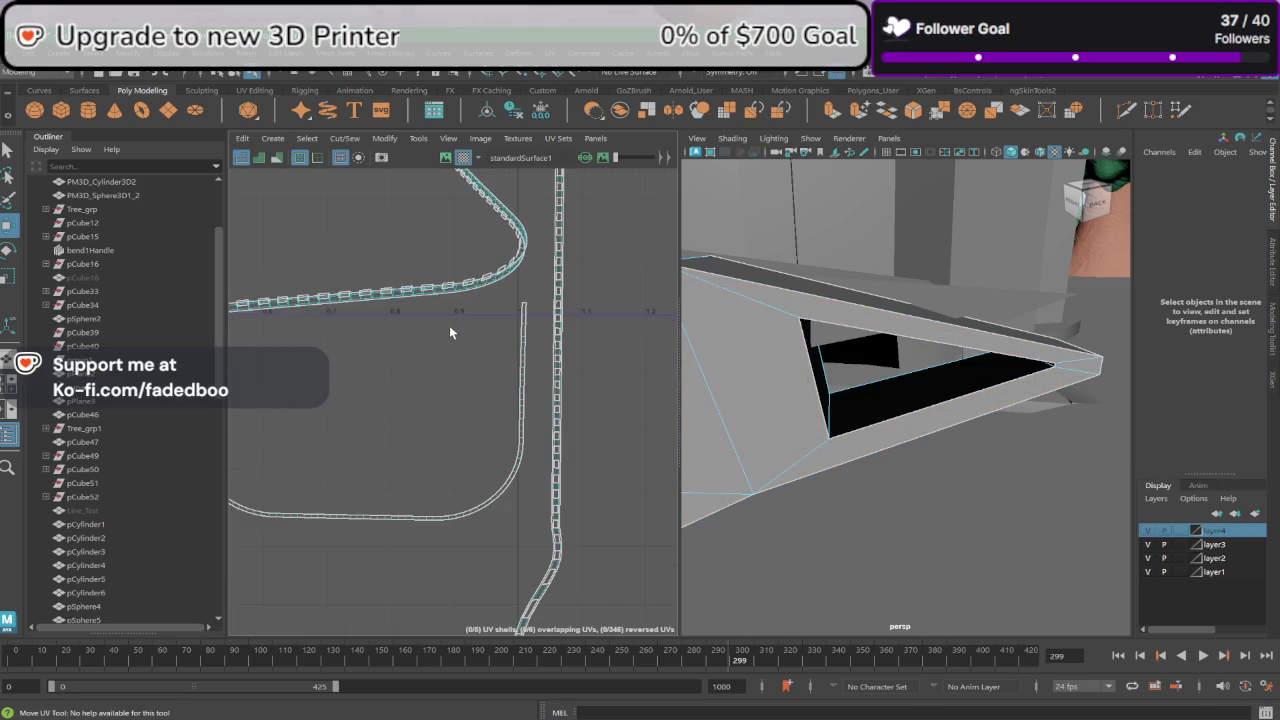